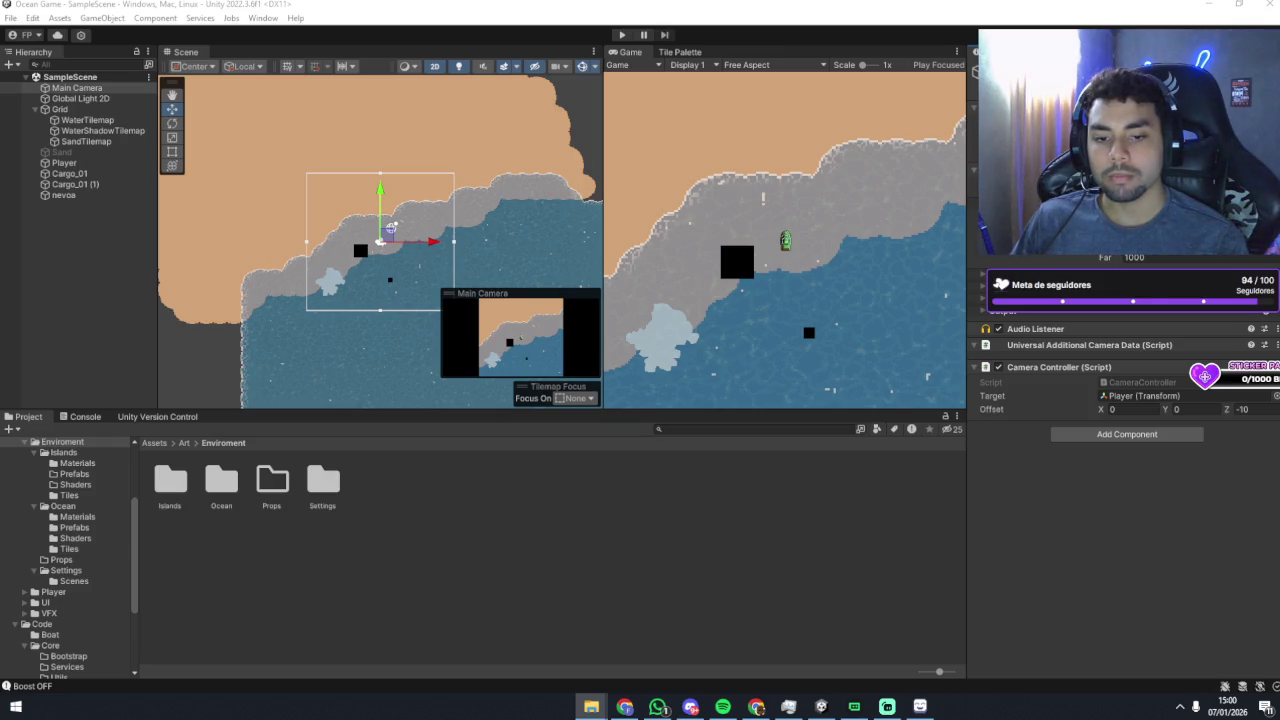
Step: Switch from Unity to LibreSprite showing nevoa.ase and open the File menu
key("alt+Tab")
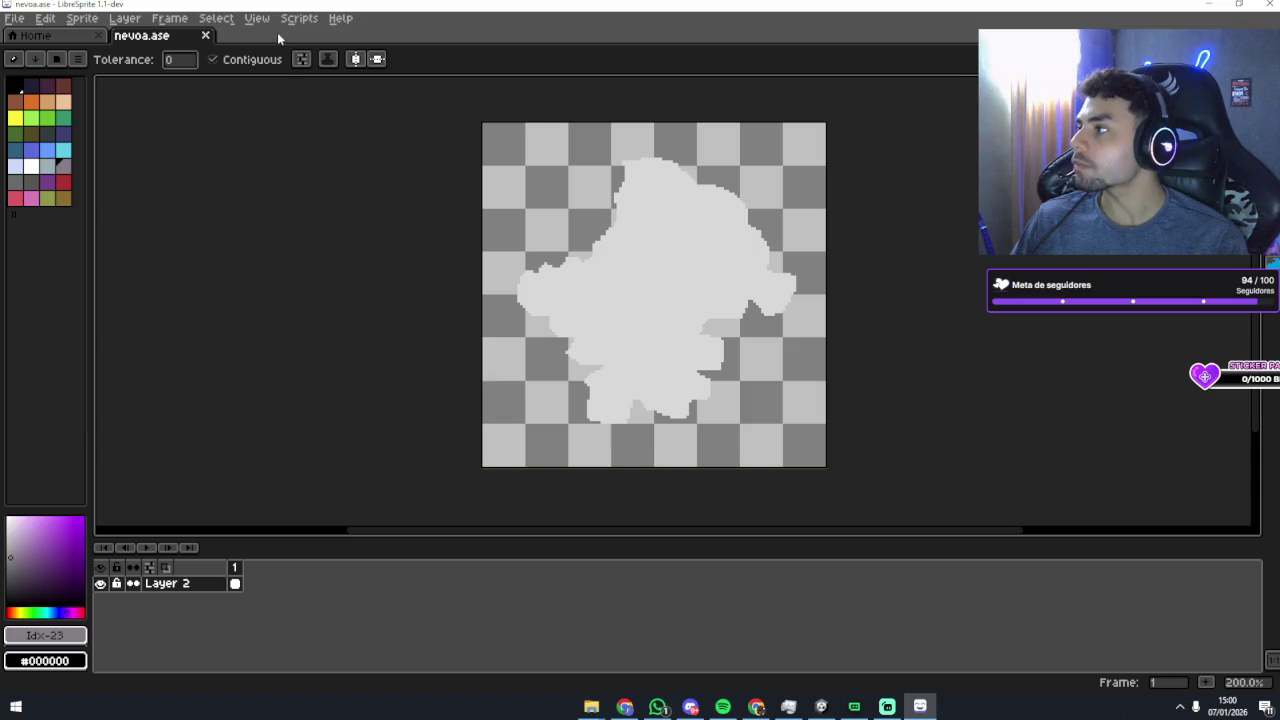
left_click(14, 18)
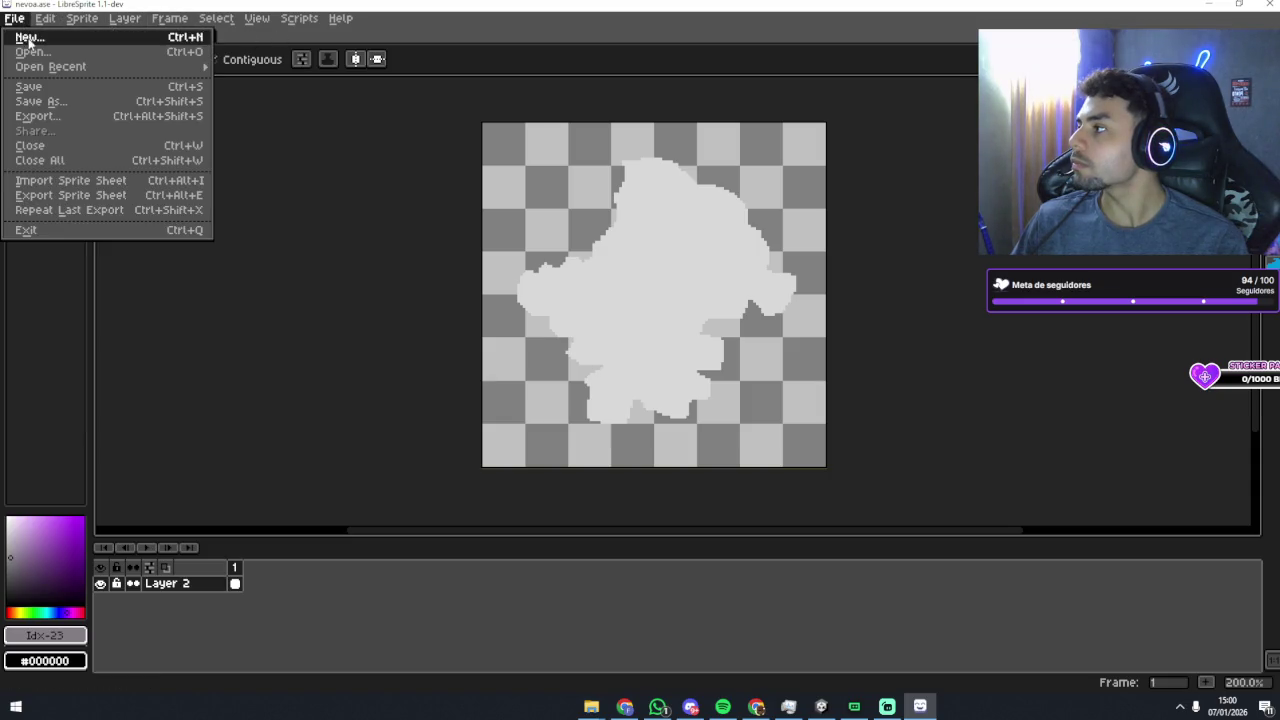
Step: Start a new sprite from the File menu, then cancel it without creating one
left_click(30, 38)
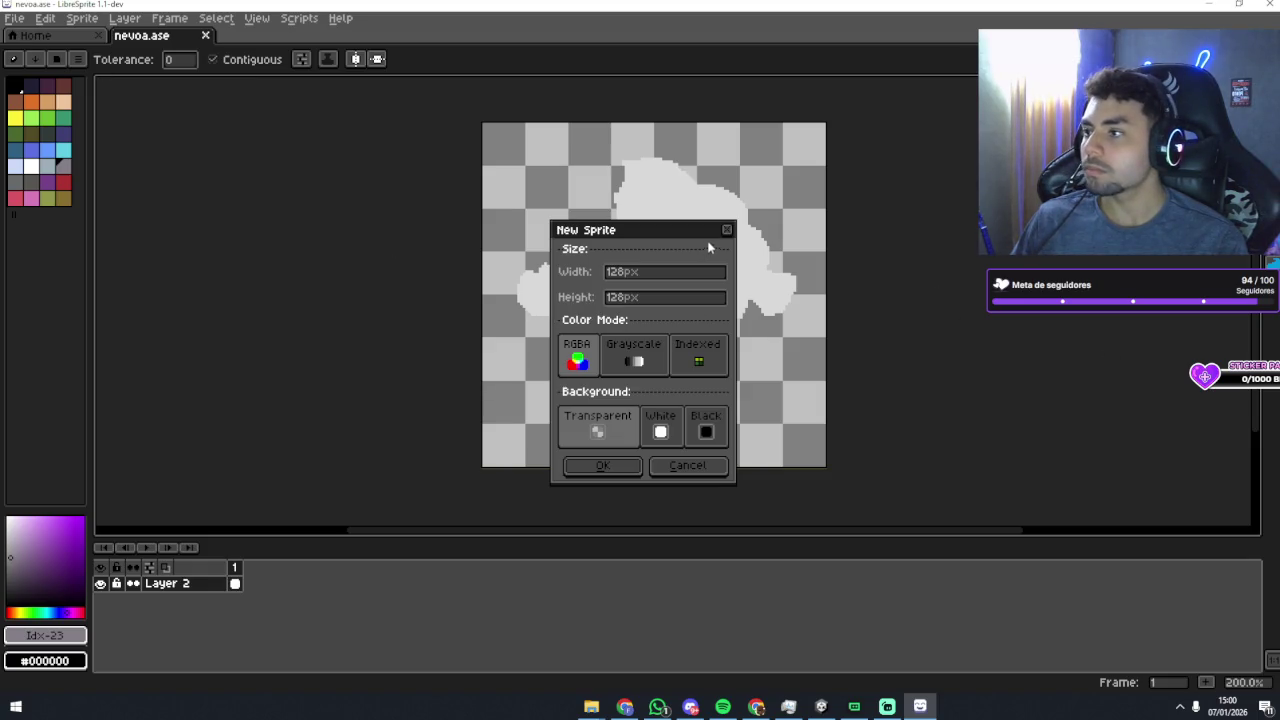
key("Escape")
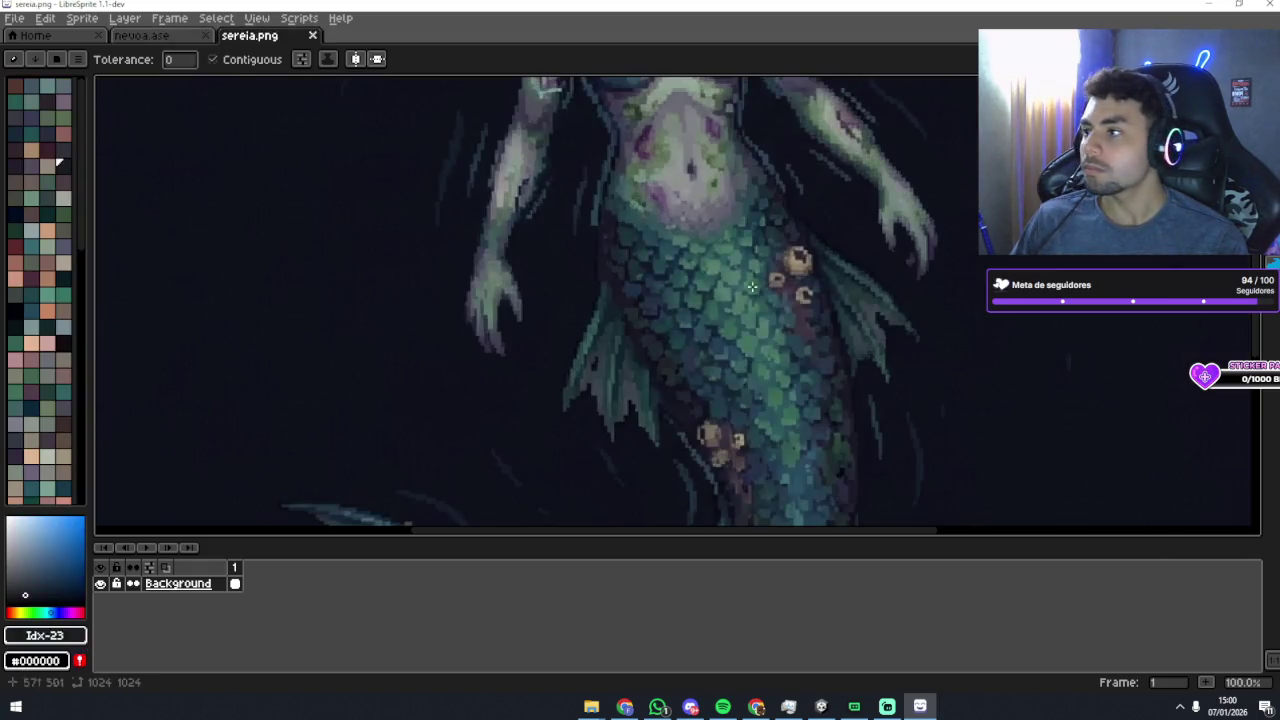
scroll(366, 190, "down", 5)
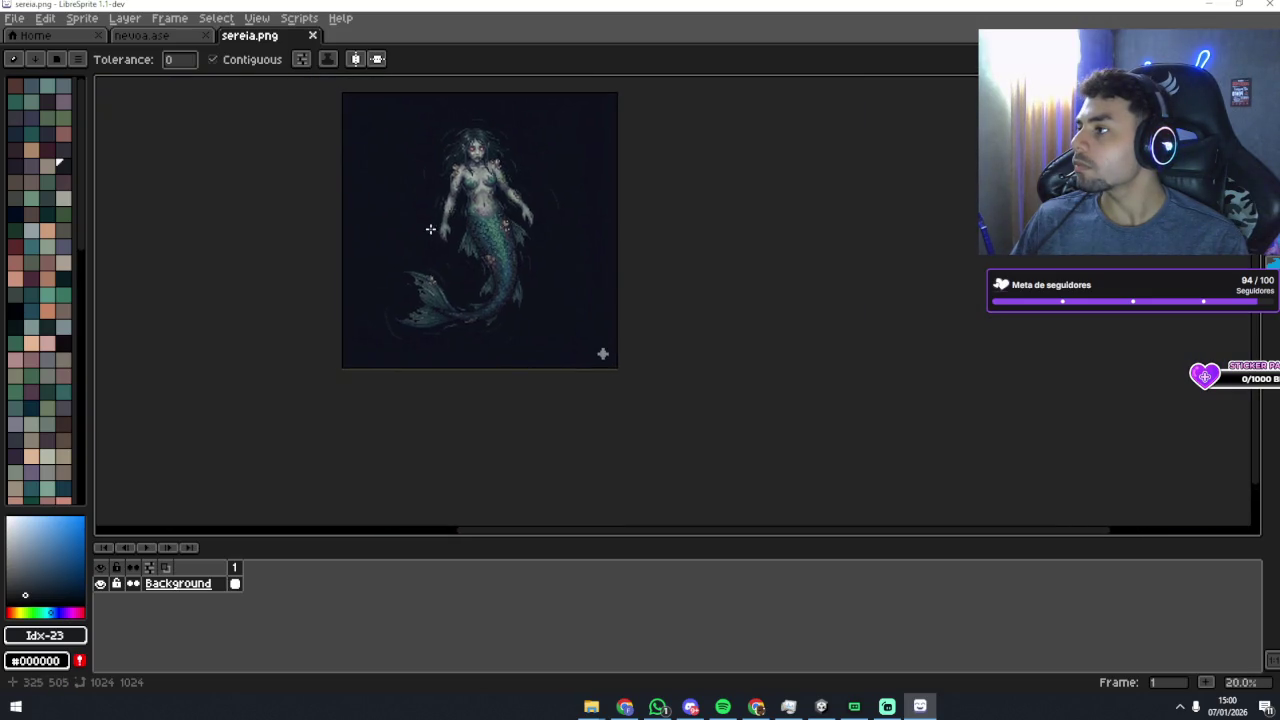
scroll(360, 180, "up", 3)
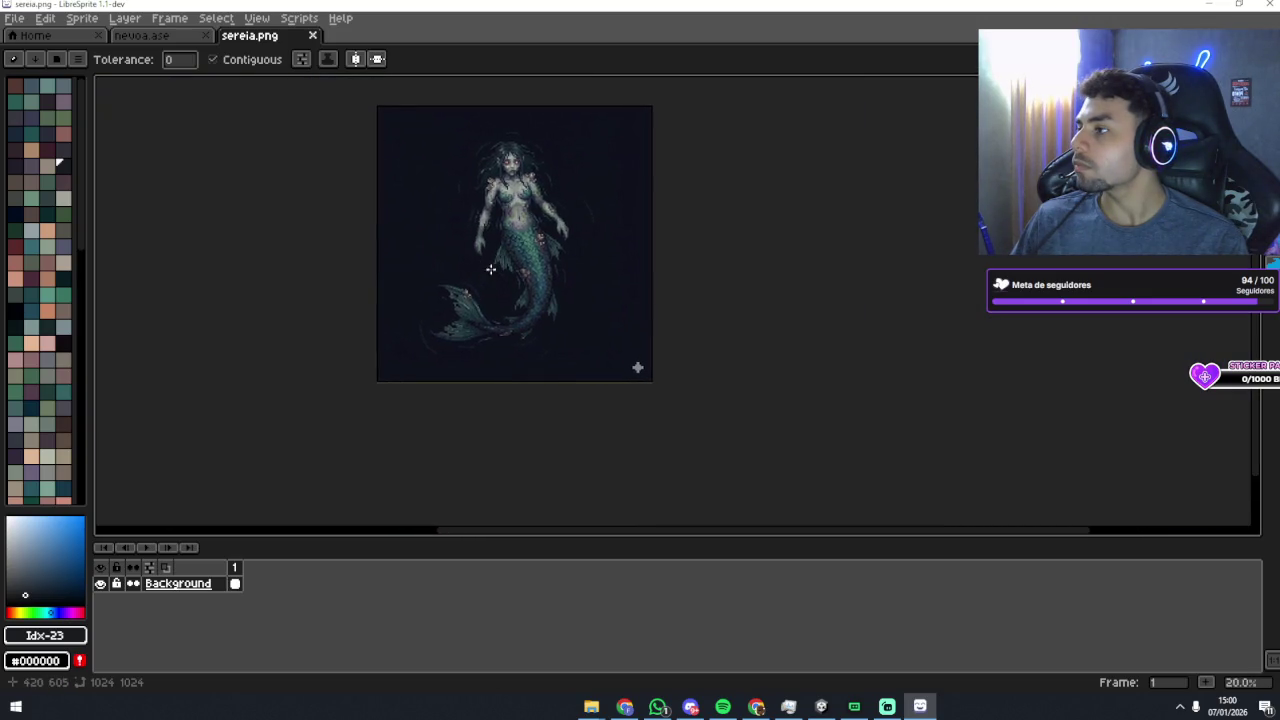
Step: Open Sprite > Canvas Size and close it without making changes
left_click(125, 18)
mouse_move(84, 22)
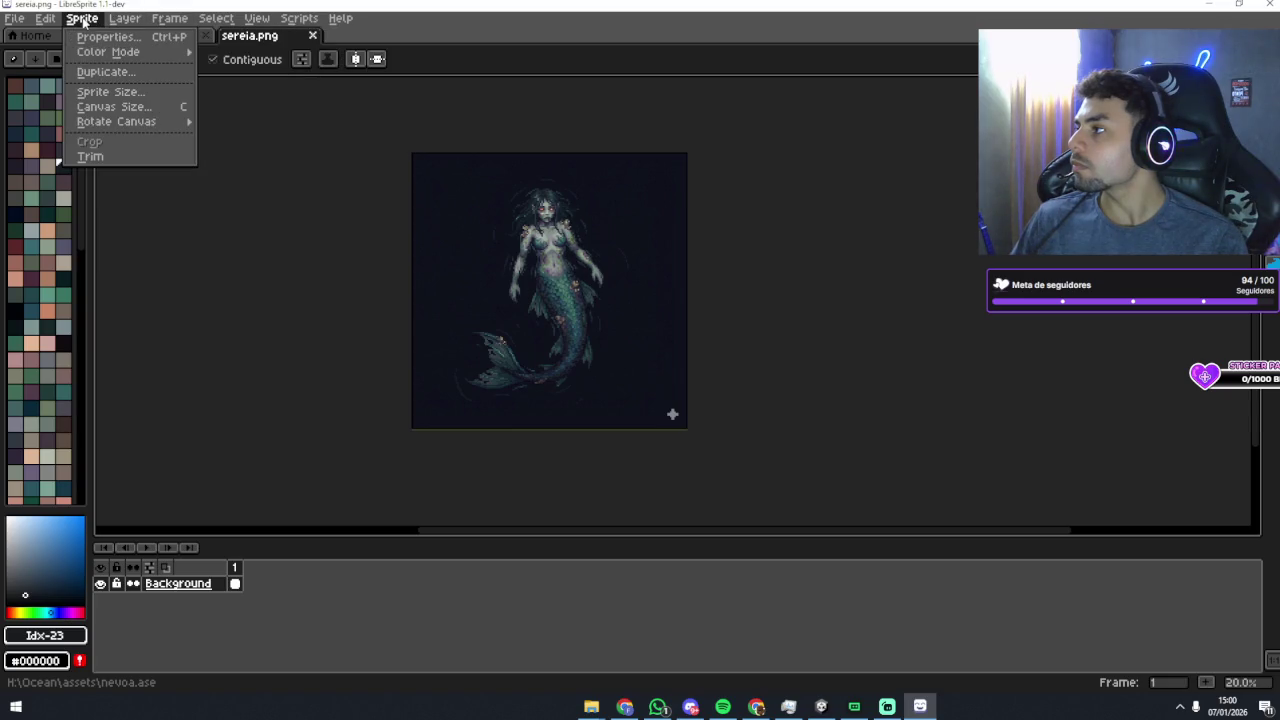
mouse_move(40, 18)
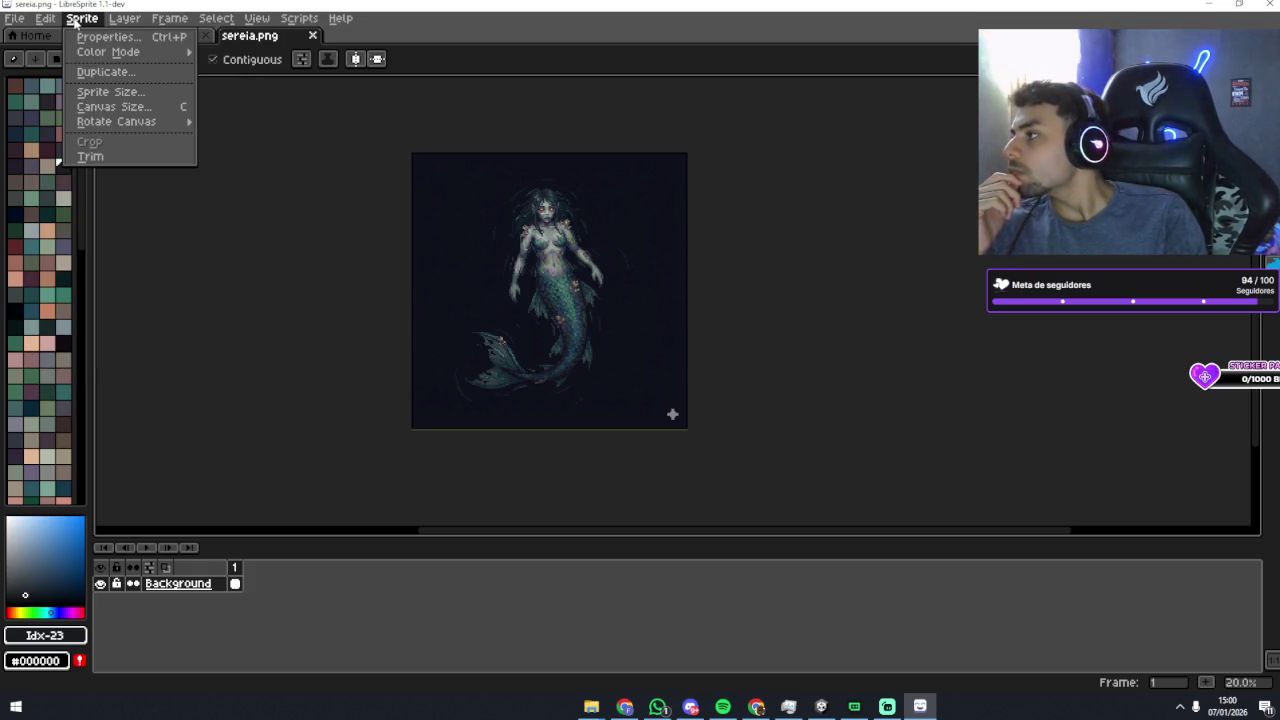
left_click(101, 106)
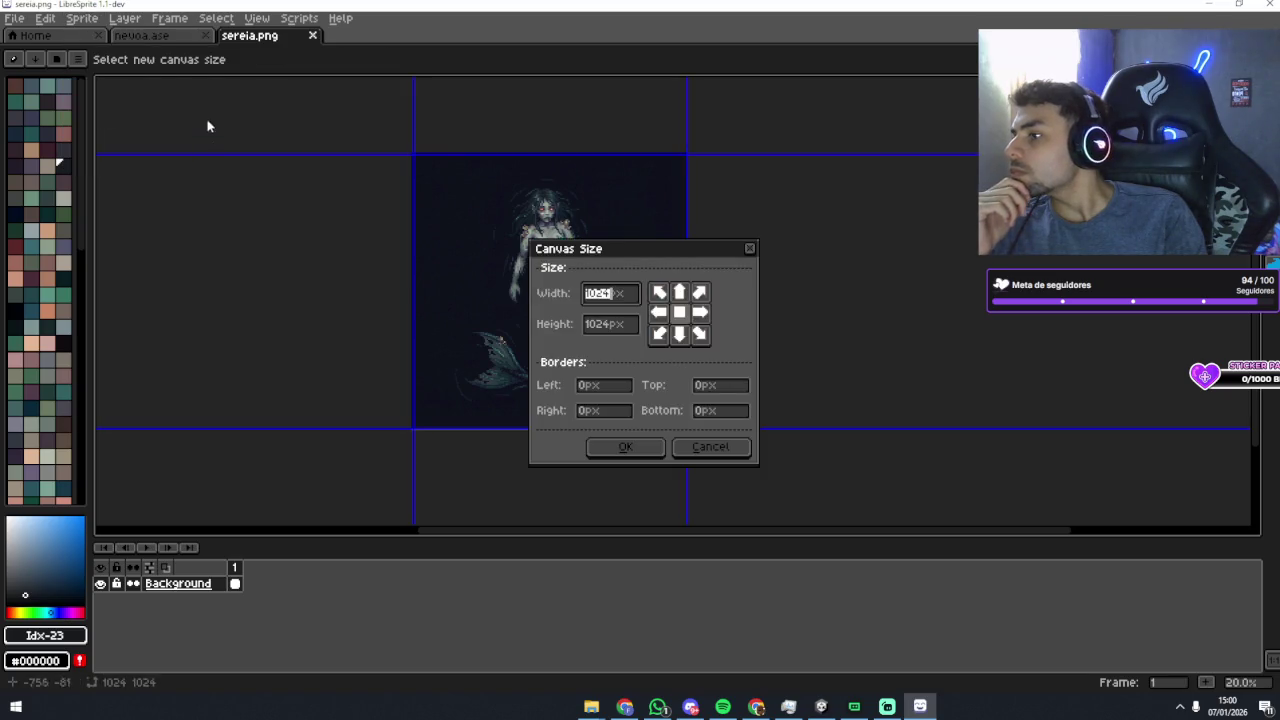
left_click(751, 251)
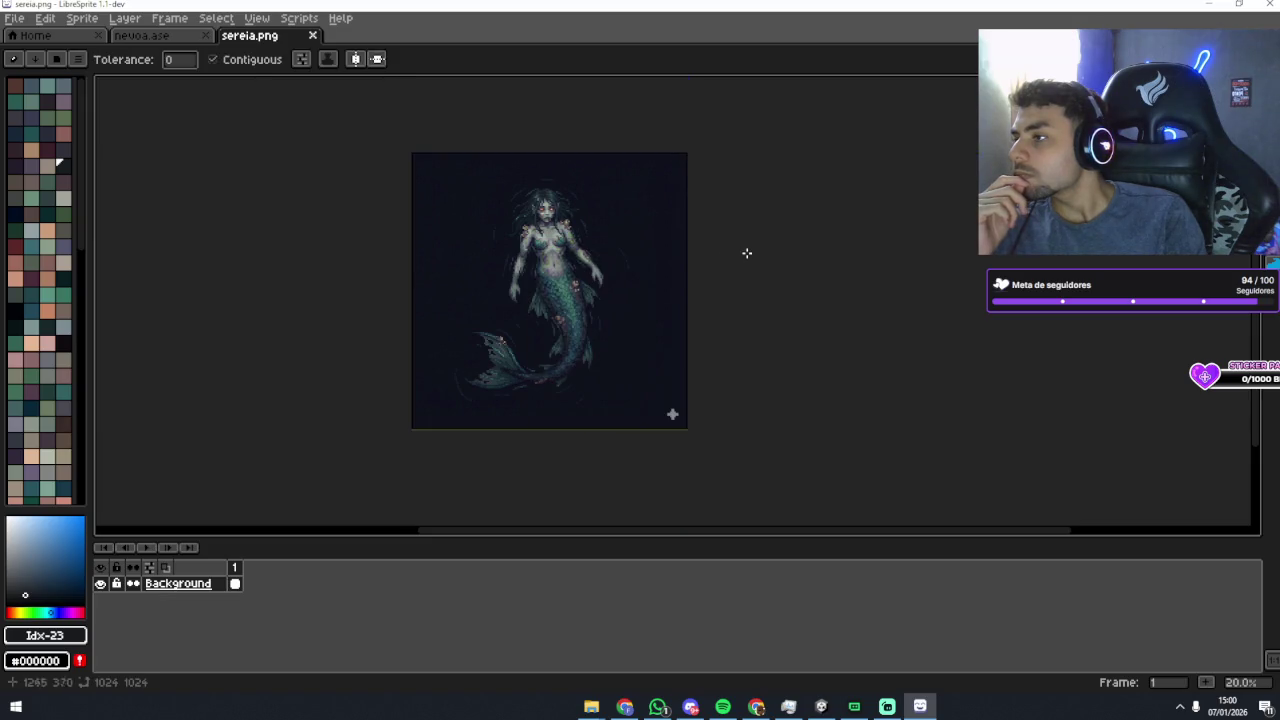
scroll(562, 263, "up", 10)
scroll(529, 251, "down", 10)
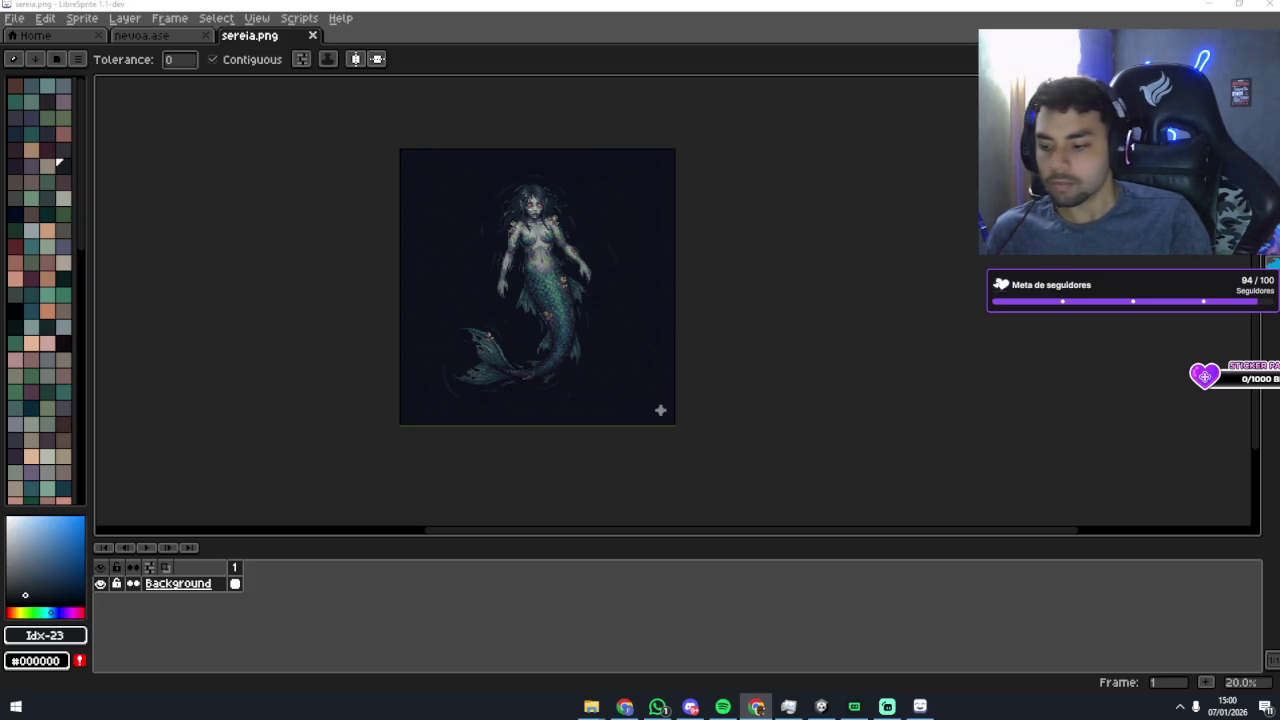
key("XF86Calculator")
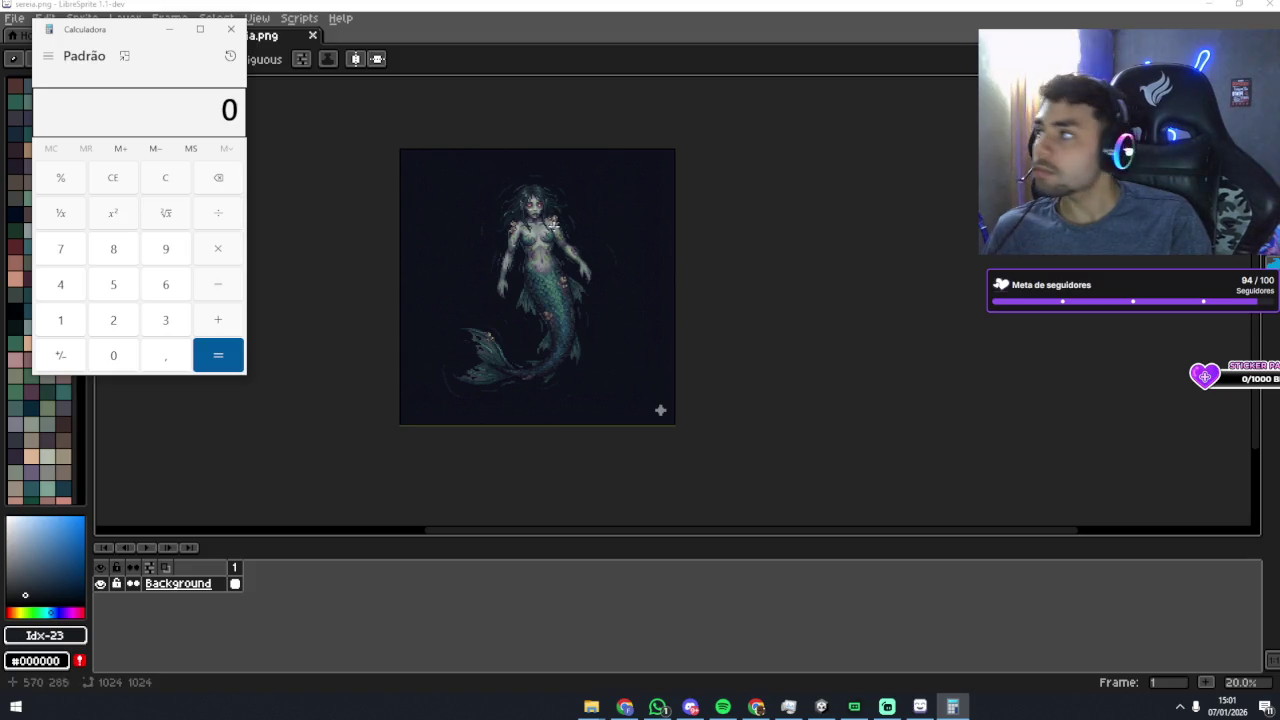
key("alt+Tab")
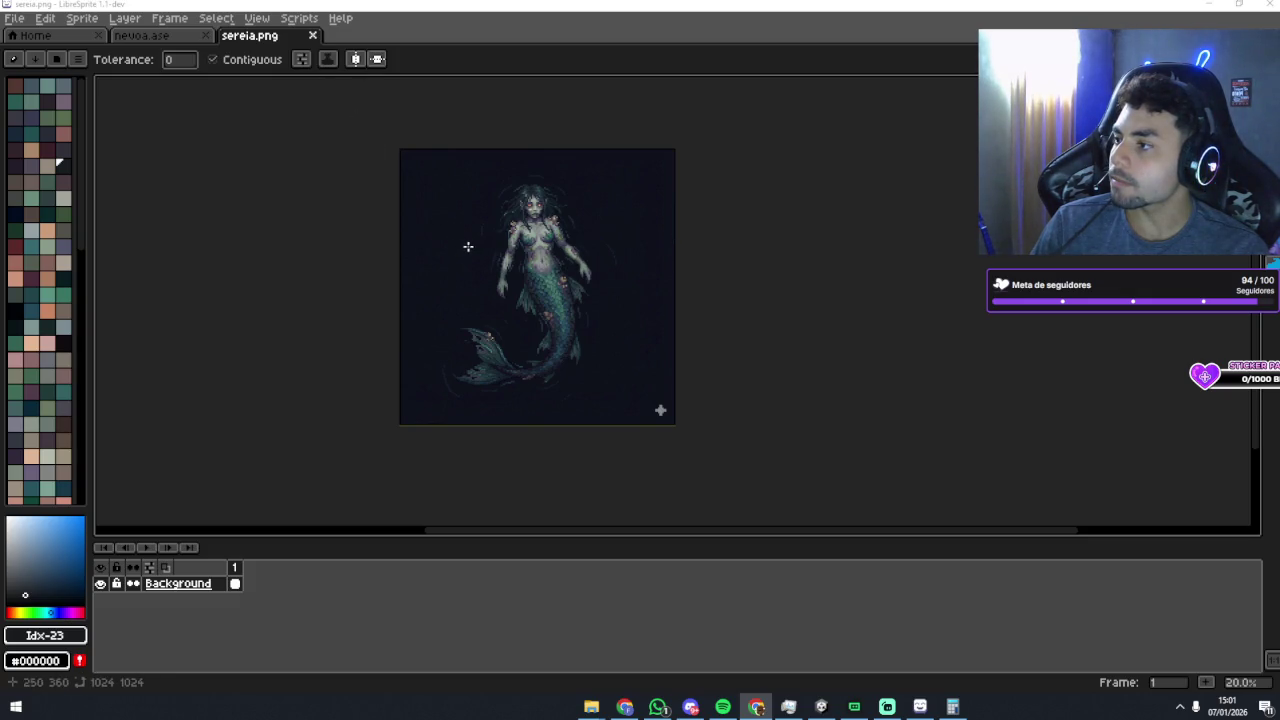
Step: Close the sereia.png tab, then switch to the browser and show the desktop
scroll(463, 314, "up", 1)
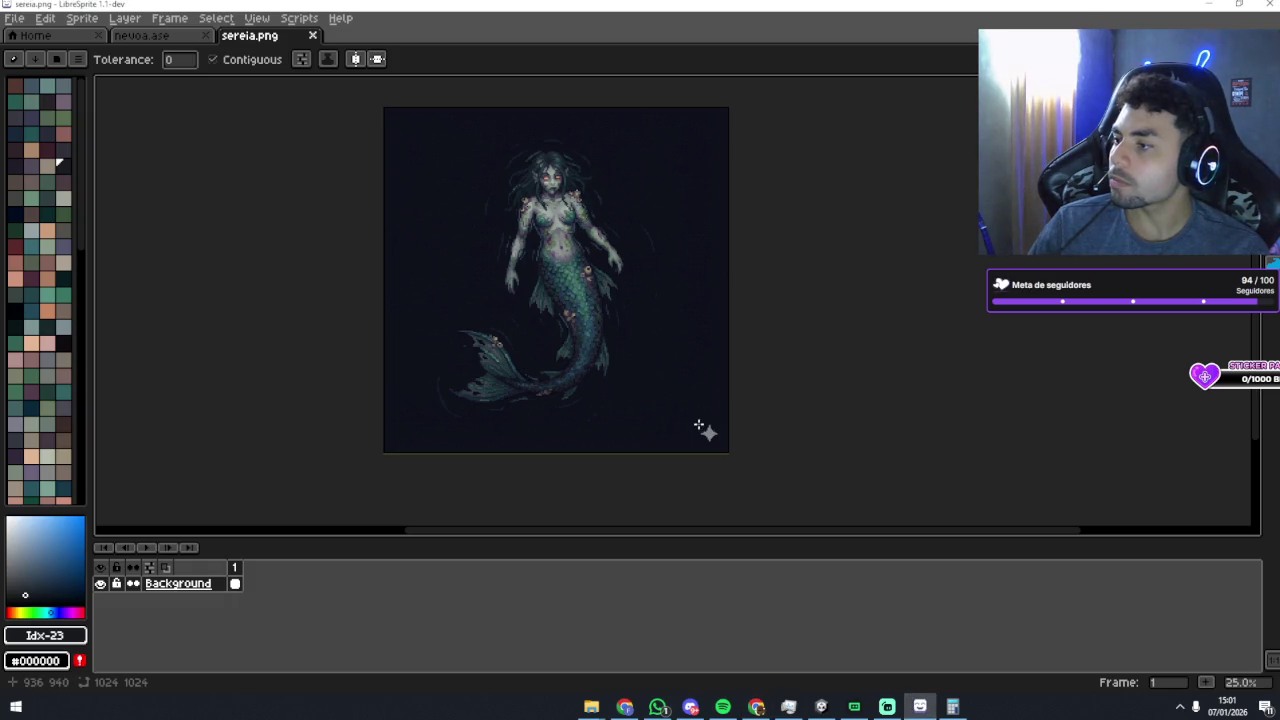
left_click(312, 35)
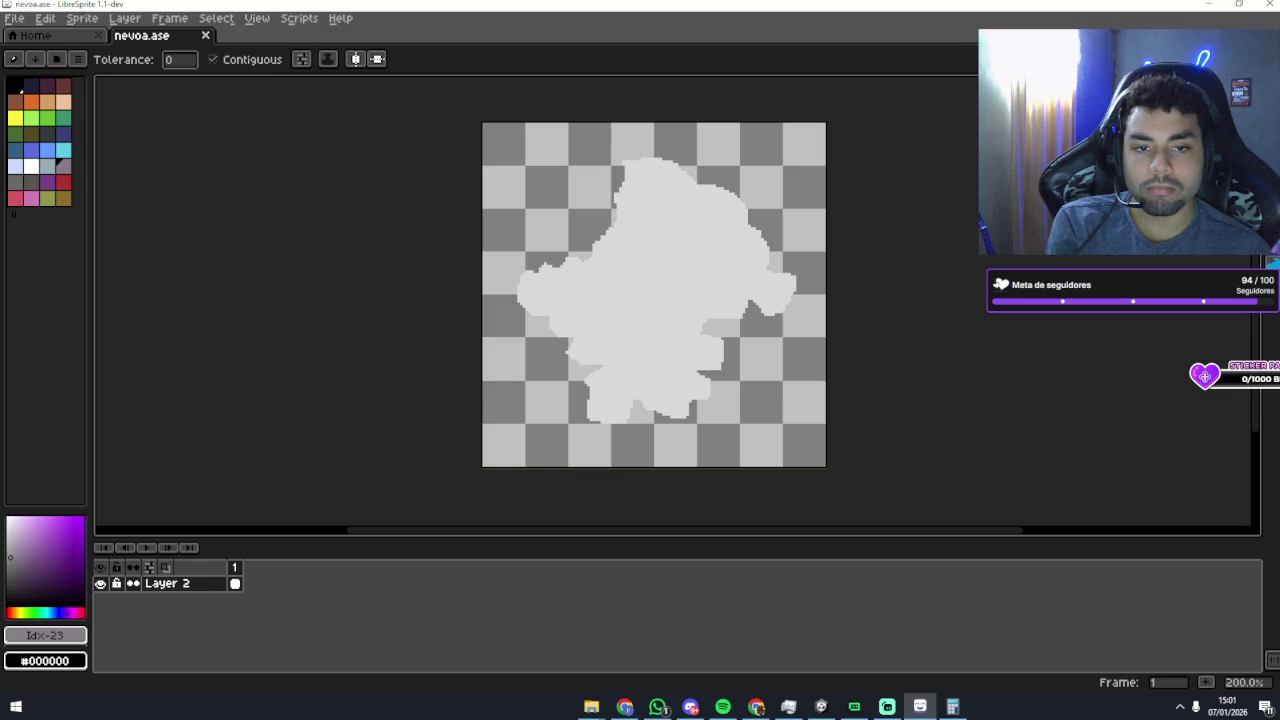
key("alt+Tab")
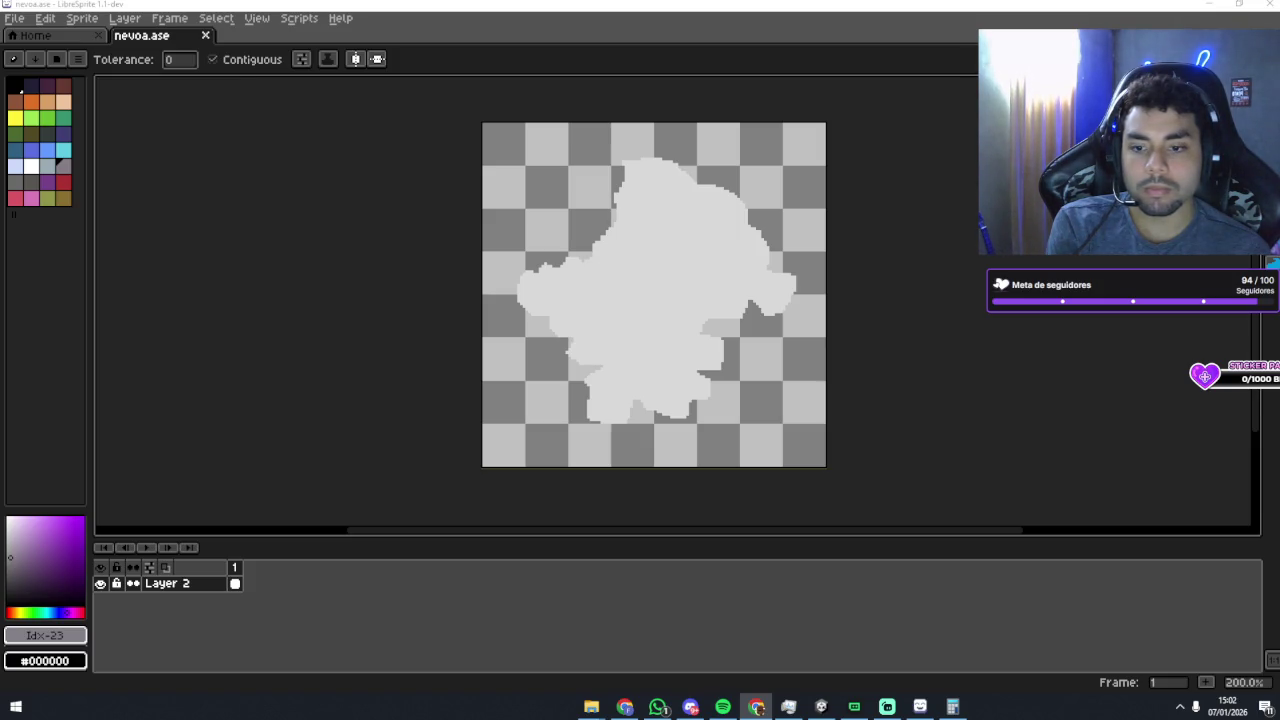
key("super+d")
key("super+d")
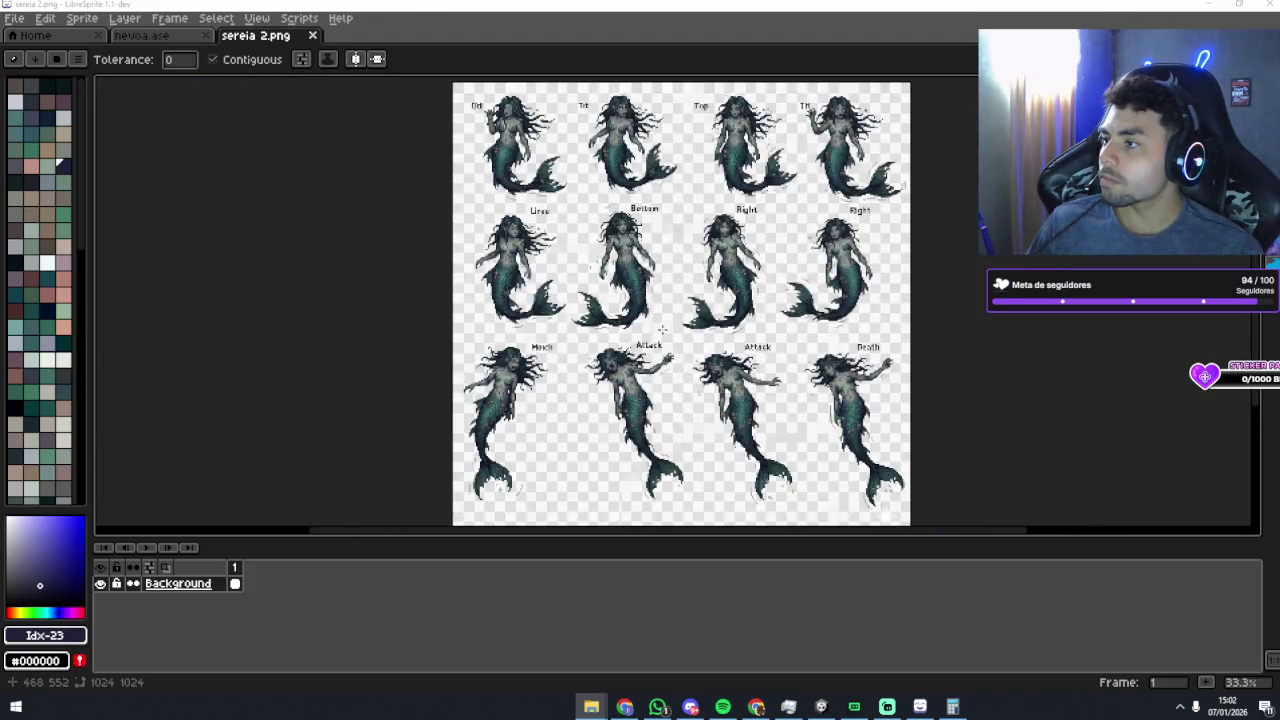
Step: Pan the mermaid sheet, then convert the locked Background into a movable Layer 0
scroll(570, 217, "up", 1)
scroll(651, 222, "down", 1)
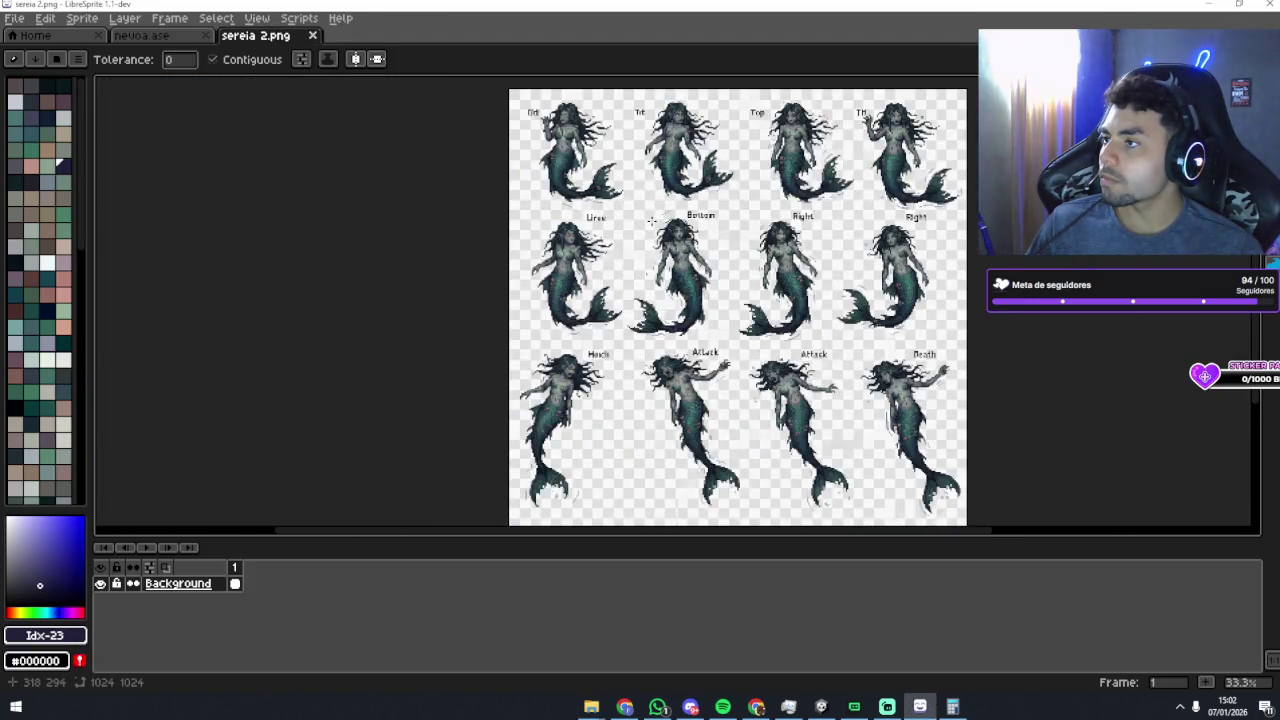
scroll(651, 222, "up", 3)
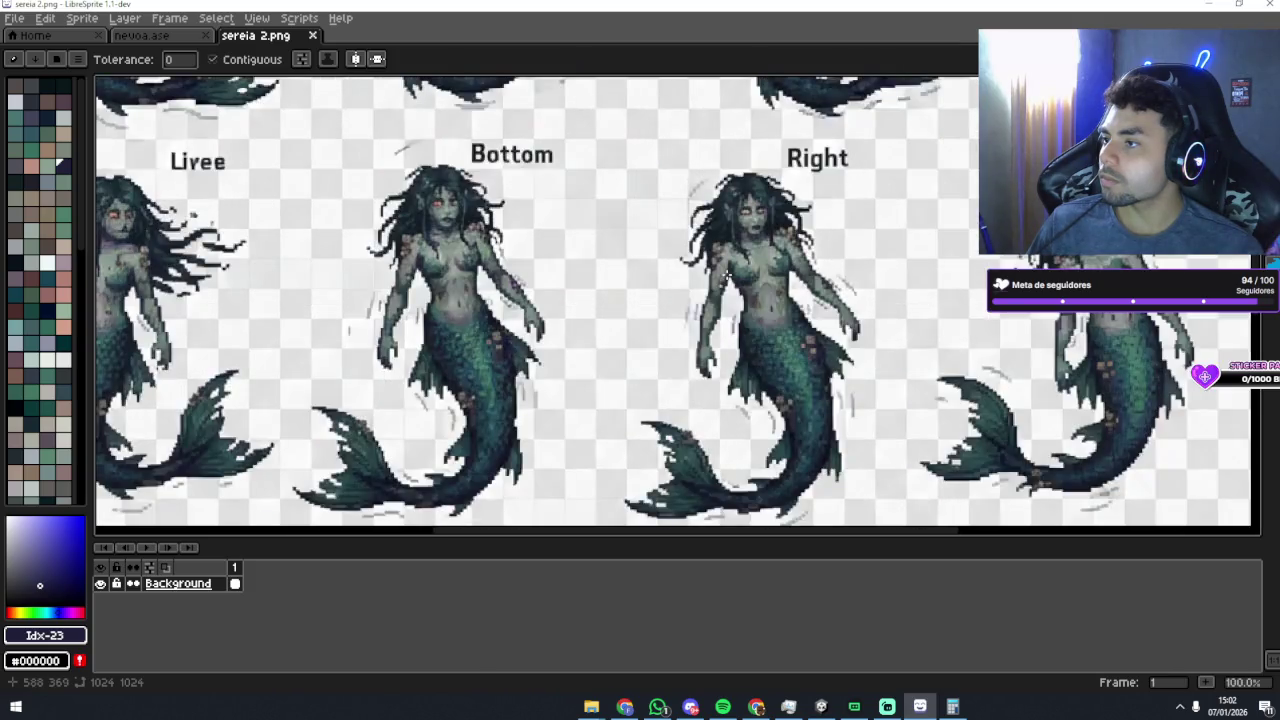
scroll(651, 244, "down", 2)
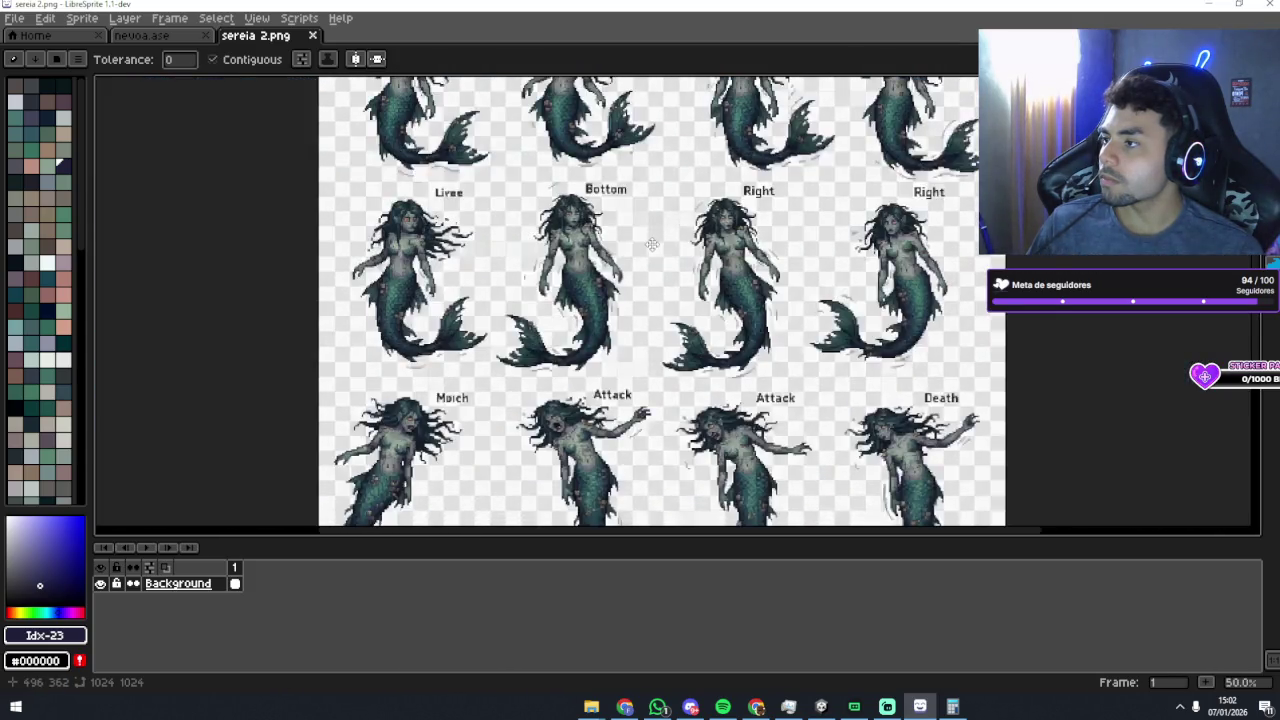
mouse_move(651, 244)
left_mouse_down()
mouse_move(628, 221)
mouse_move(745, 149)
mouse_move(694, 149)
mouse_move(678, 190)
mouse_move(773, 261)
mouse_move(775, 243)
left_mouse_up()
scroll(734, 222, "up", 2)
scroll(563, 270, "down", 1)
scroll(563, 270, "down", 1)
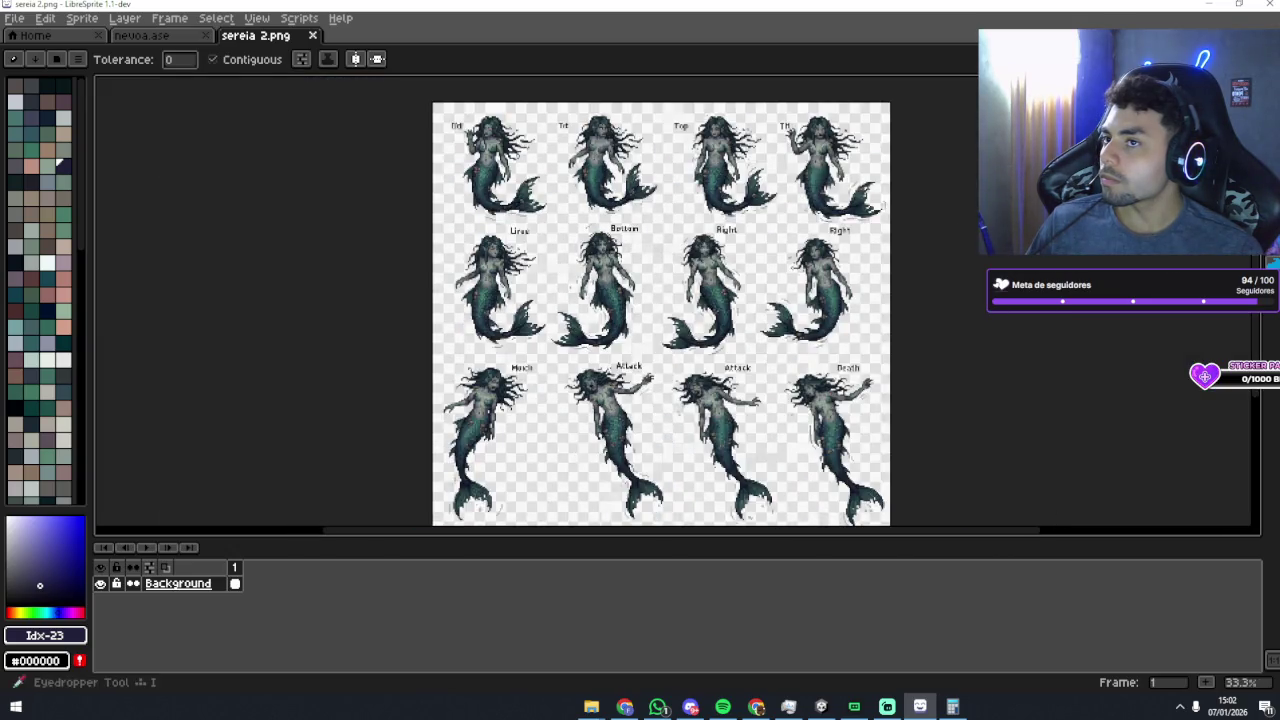
key("v")
left_click(987, 216)
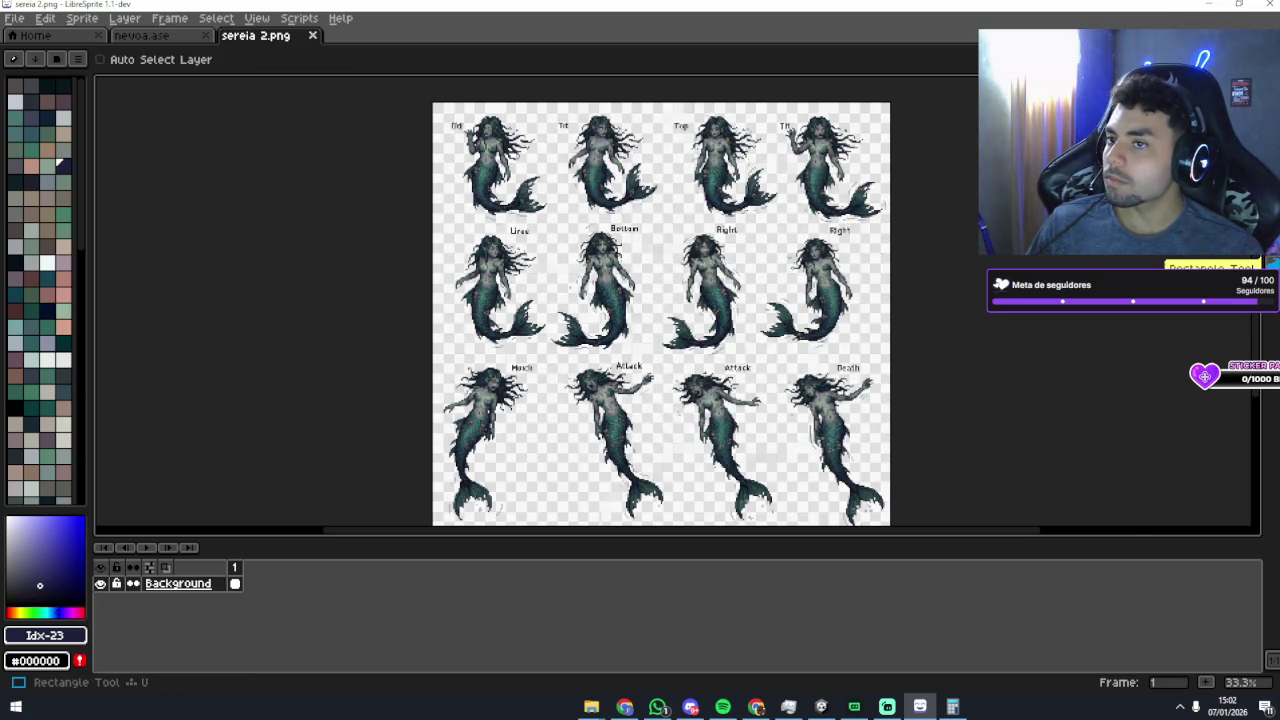
right_click(212, 590)
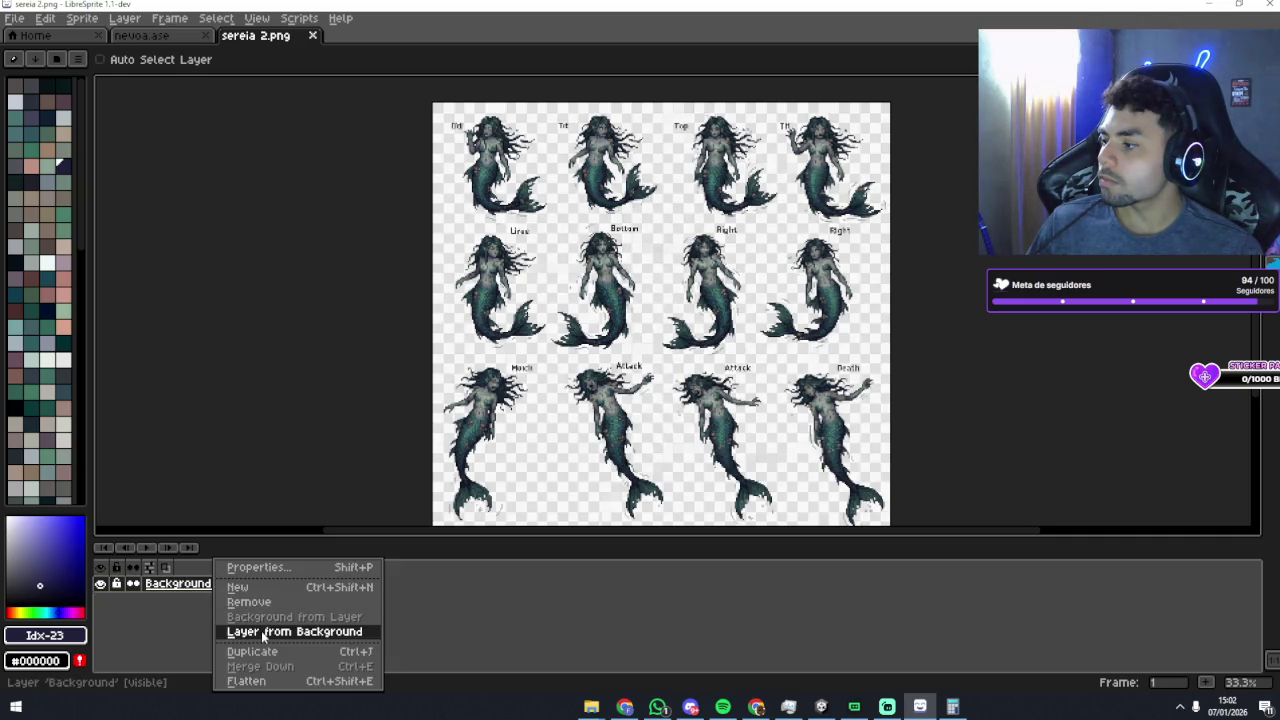
left_click(261, 631)
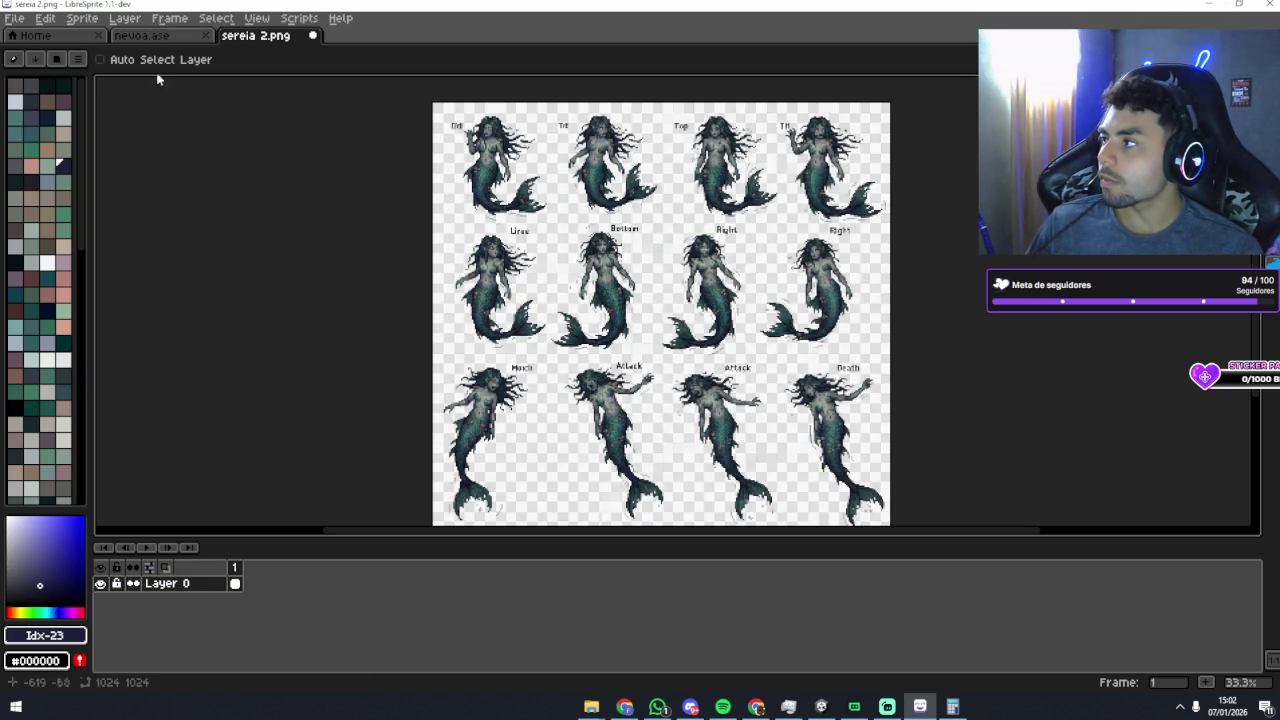
Step: Add a new Layer 1, move it below Layer 0, and make it the background
left_click(124, 20)
left_click(148, 72)
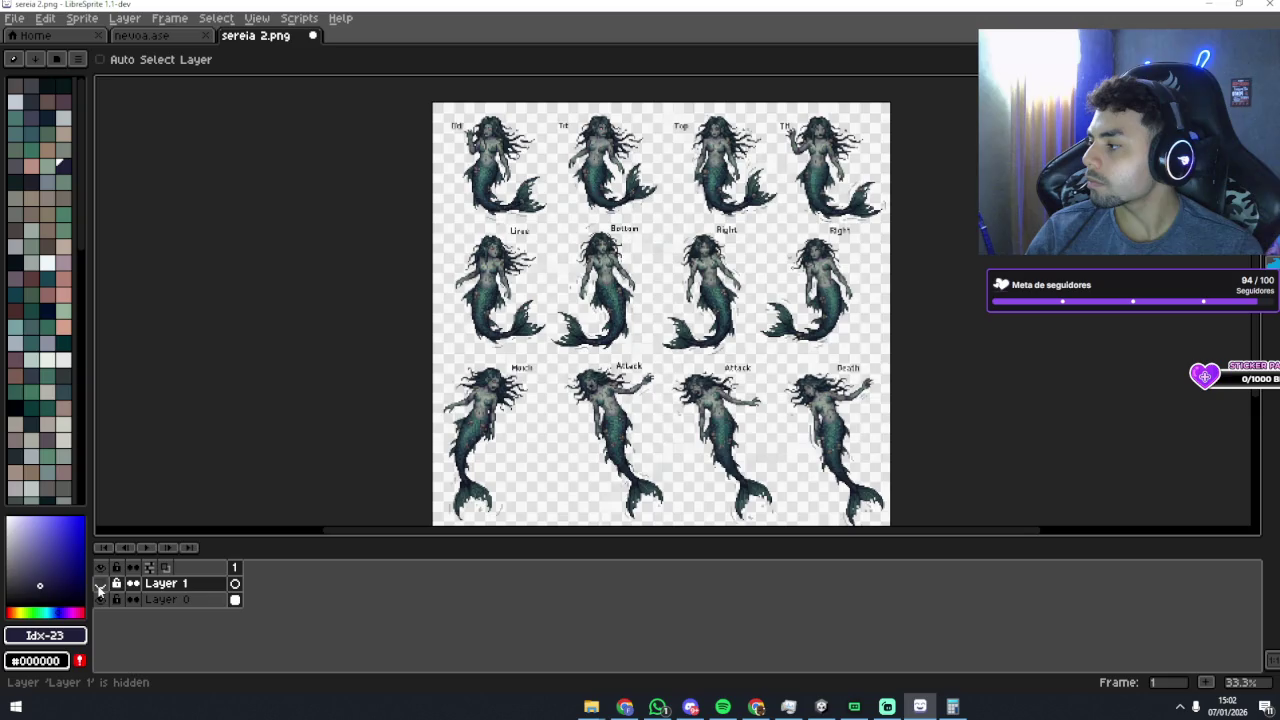
mouse_move(185, 587)
left_mouse_down()
mouse_move(189, 614)
mouse_move(189, 600)
left_mouse_up()
right_click(193, 599)
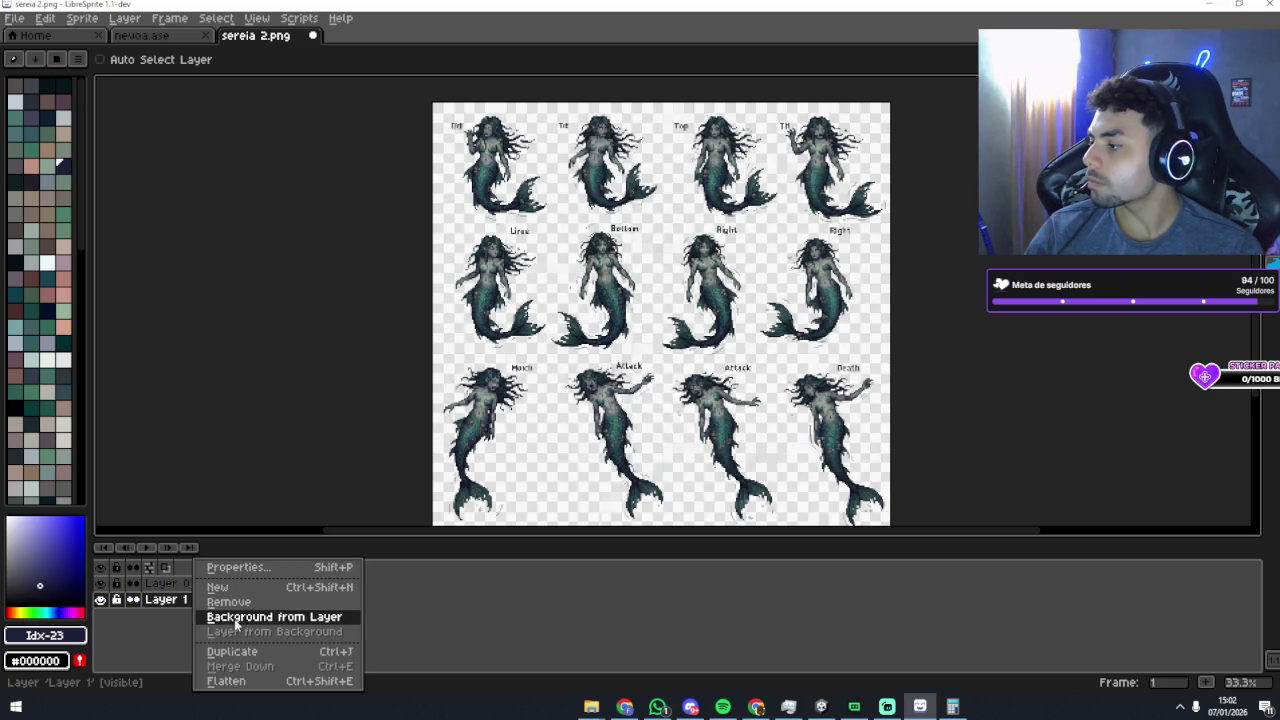
left_click(236, 617)
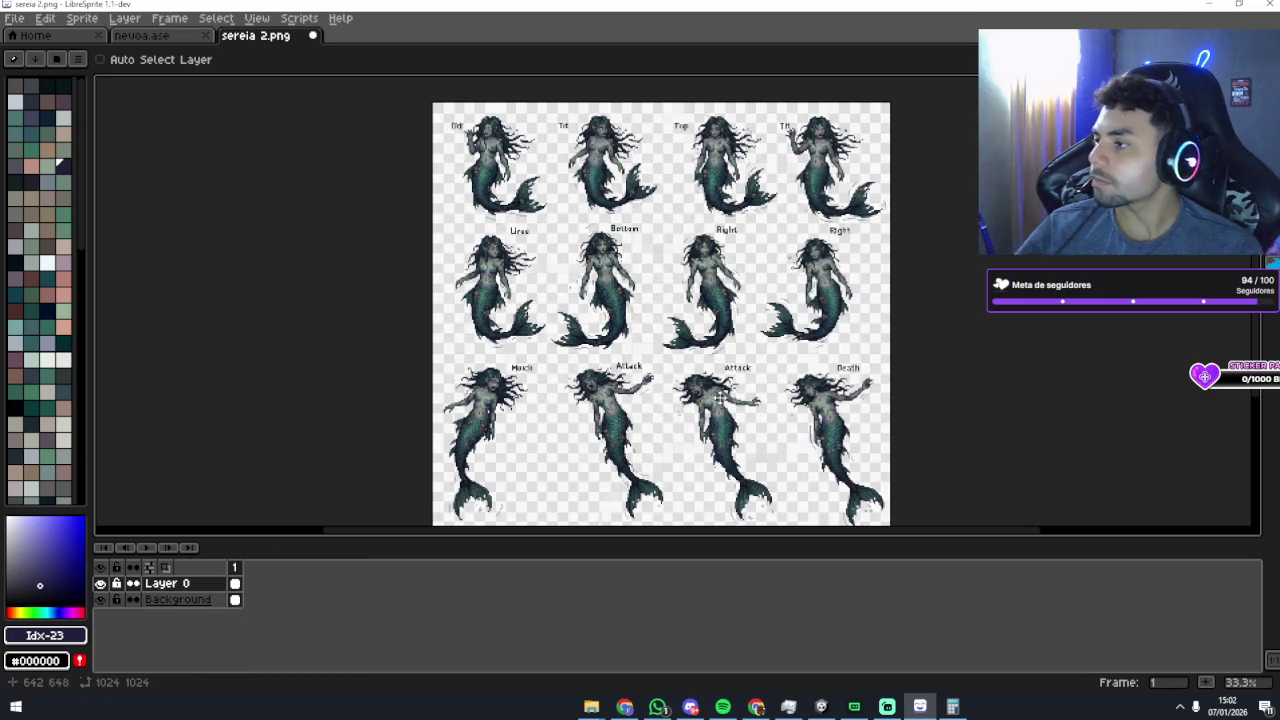
key("w")
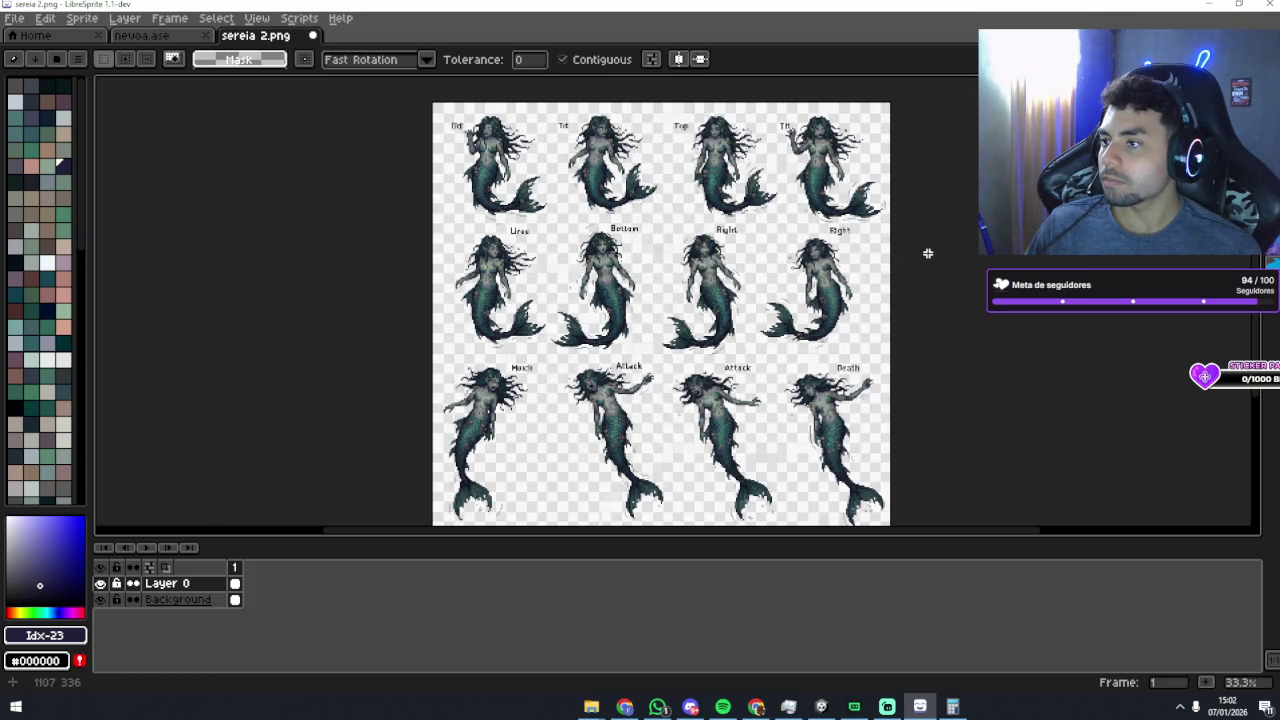
Step: Hide Layer 0, make the Background layer active, and drop the transformed selection
scroll(883, 244, "up", 2)
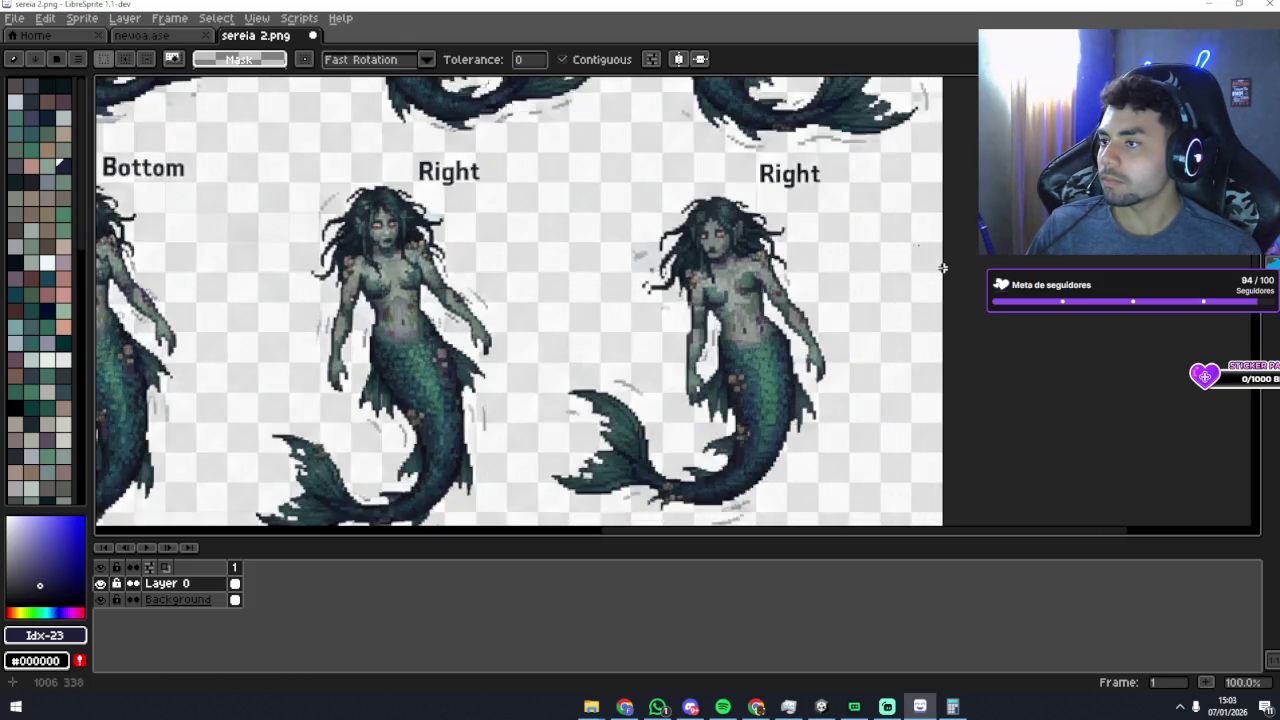
scroll(928, 278, "down", 3)
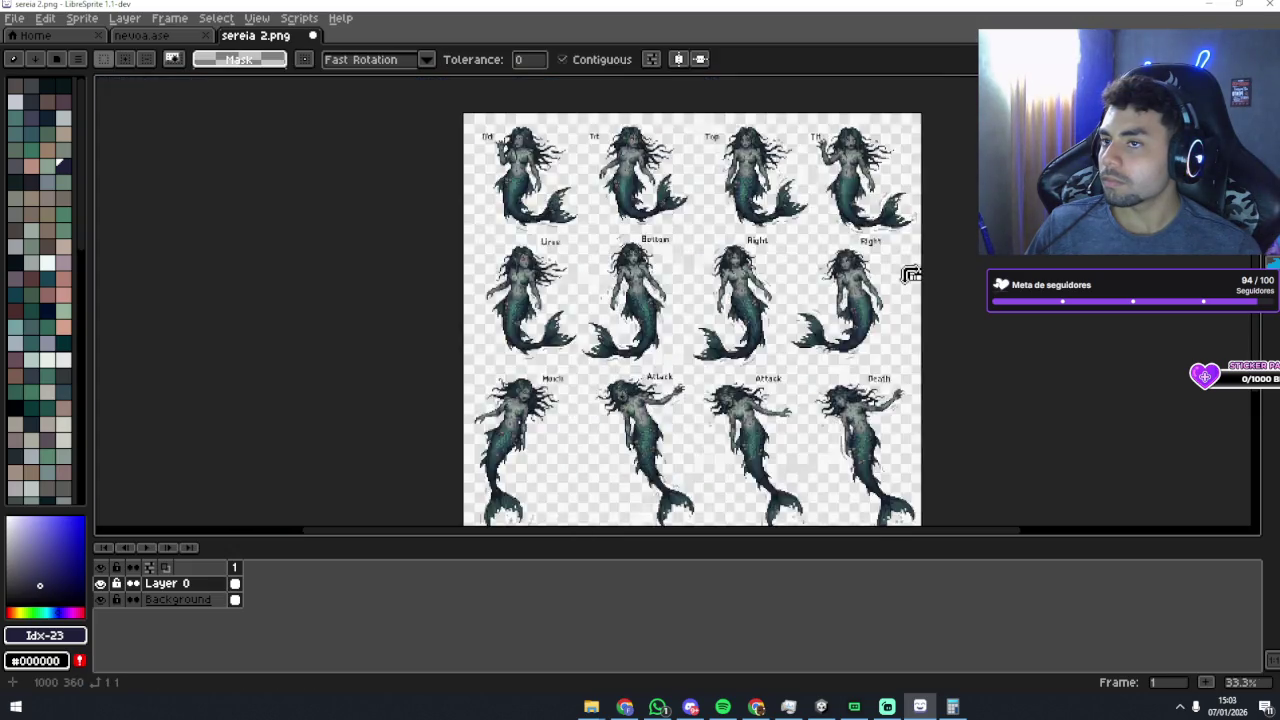
left_click(209, 600)
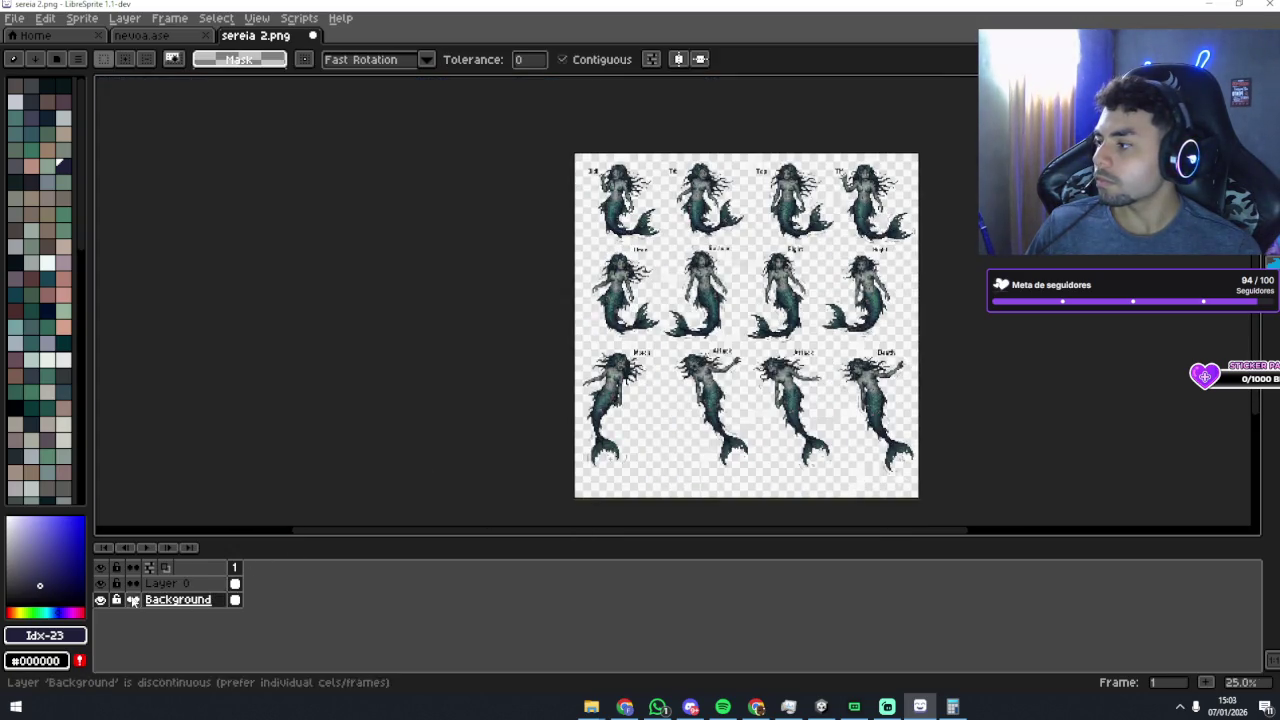
left_click(100, 583)
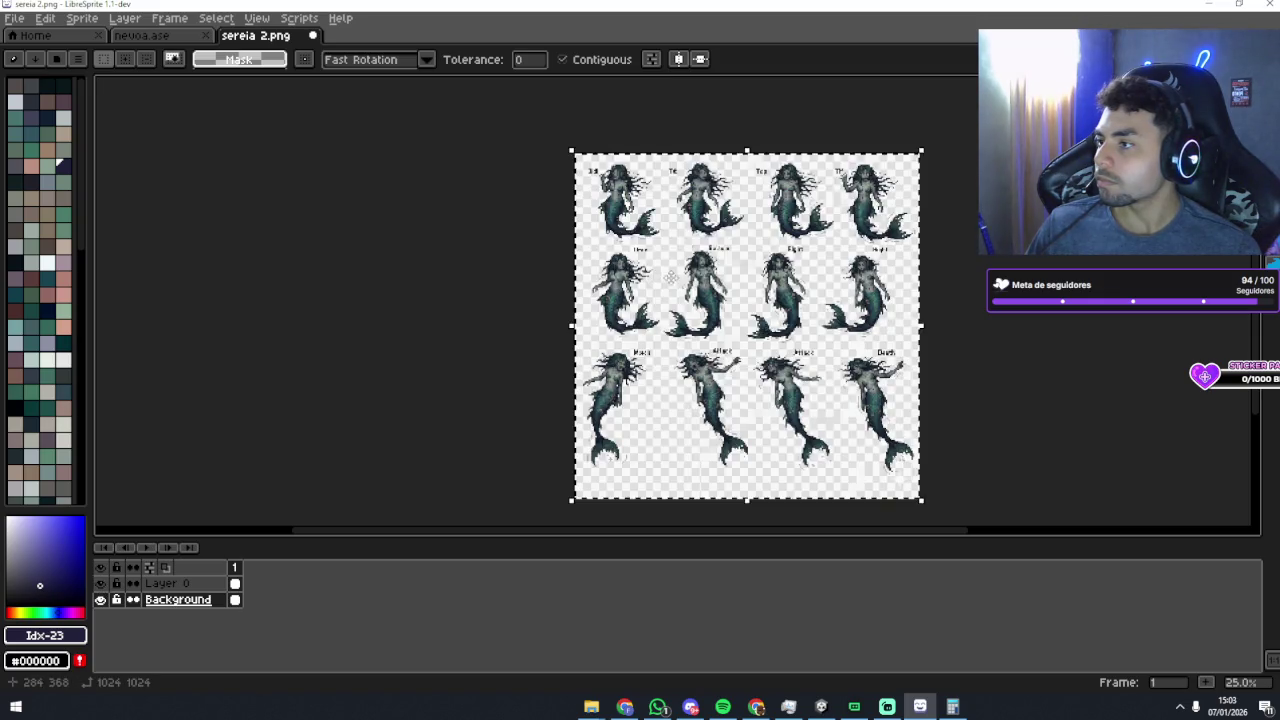
scroll(673, 280, "up", 3)
scroll(664, 276, "down", 2)
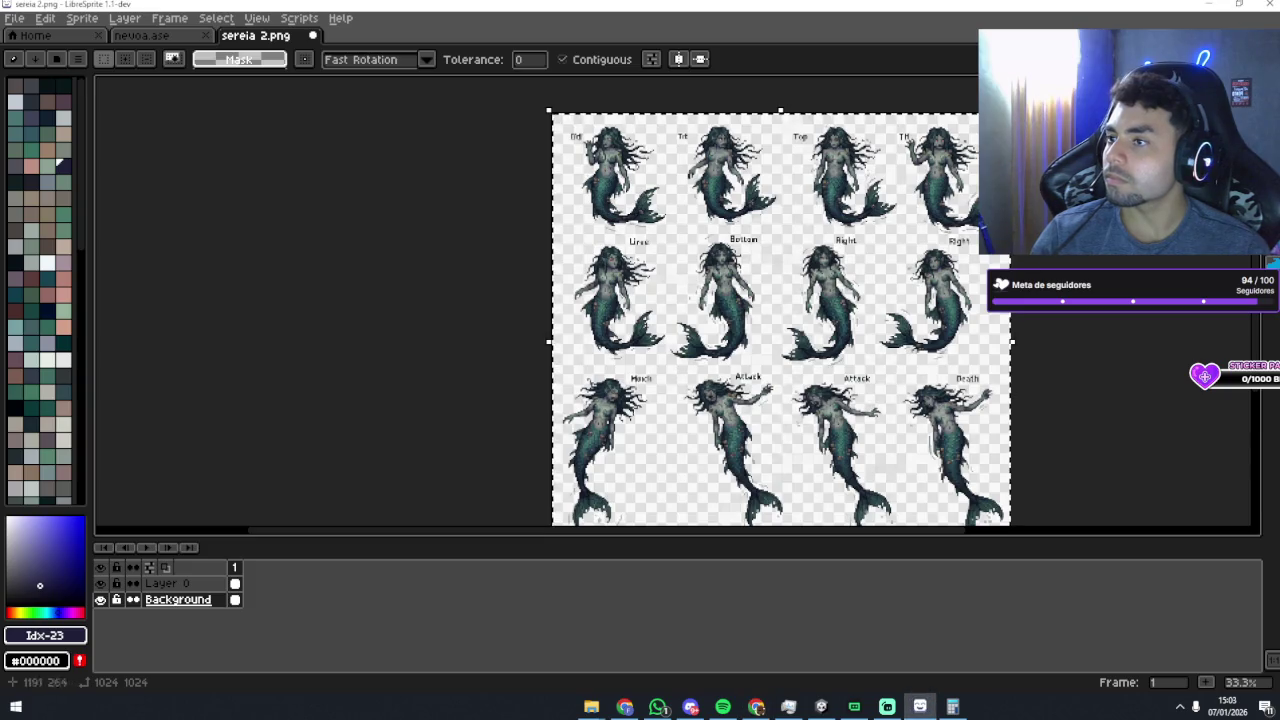
key("ctrl+t")
key("ctrl+d")
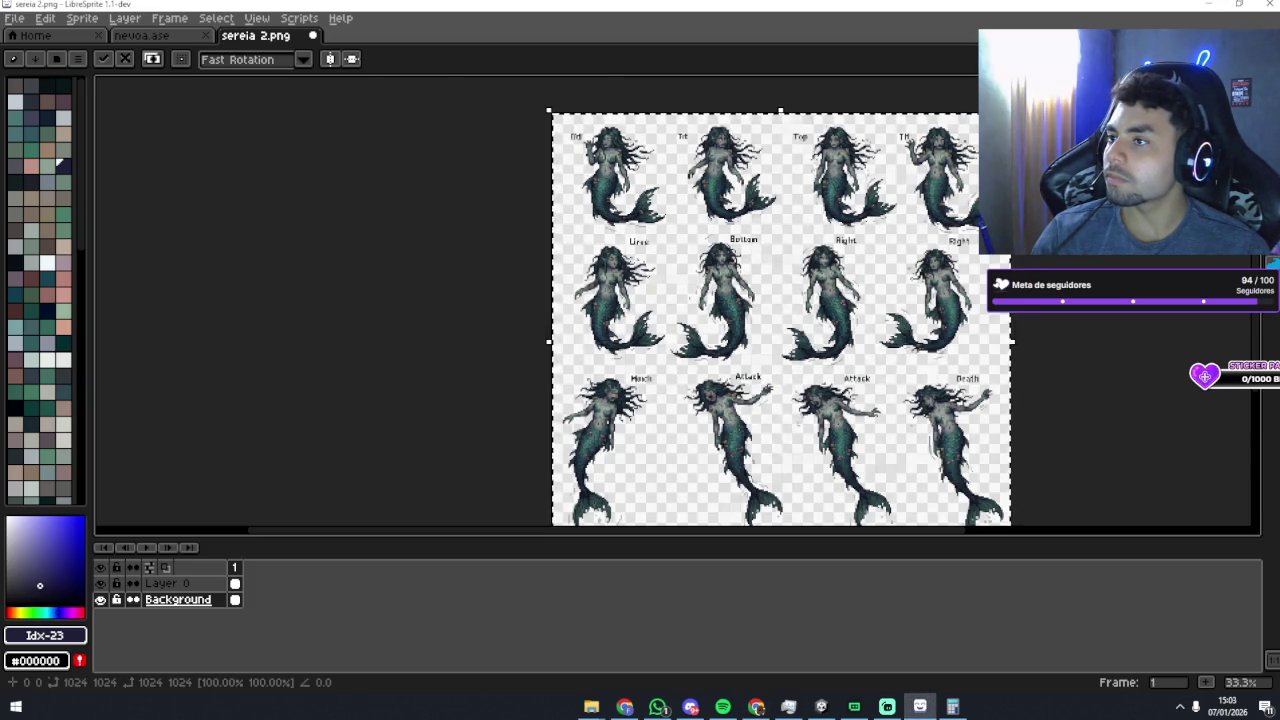
scroll(846, 242, "down", 1)
scroll(811, 249, "up", 1)
scroll(742, 314, "up", 1)
scroll(740, 315, "up", 2)
scroll(734, 310, "down", 2)
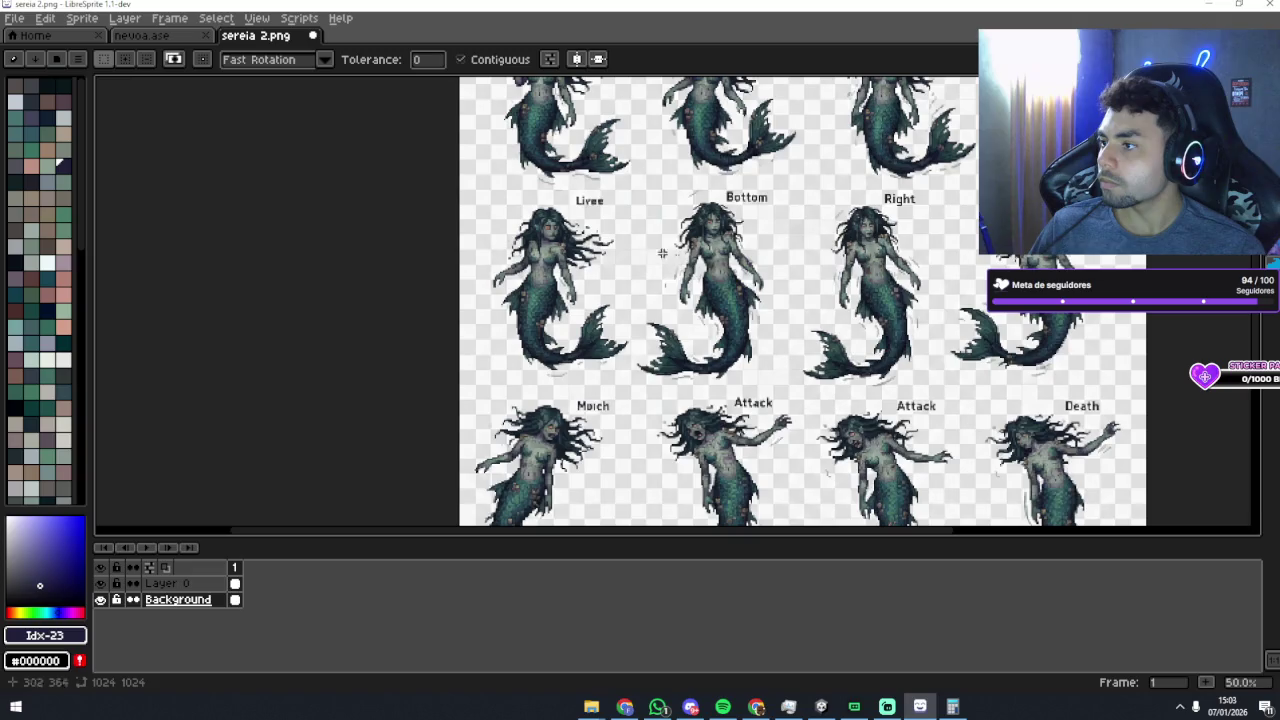
Step: Draw a rectangular marquee around the Bottom mermaid, retrying until it fits
key("m")
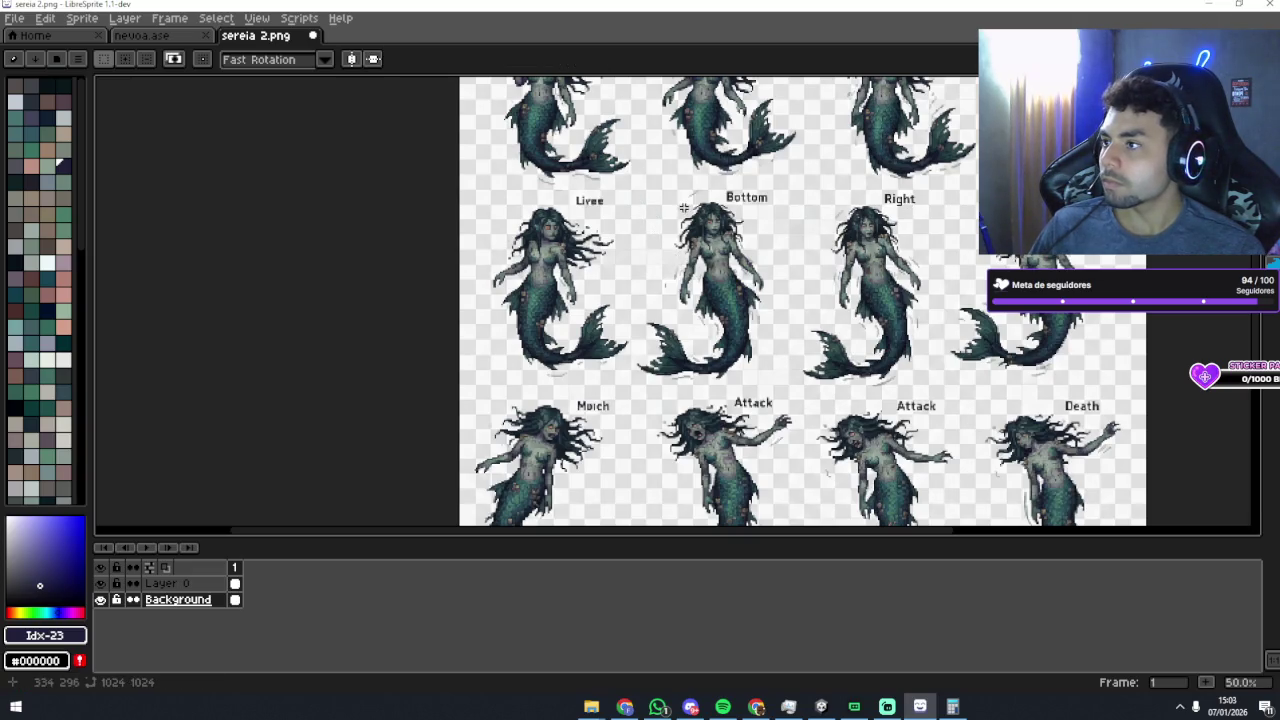
mouse_move(637, 193)
left_mouse_down()
mouse_move(680, 271)
mouse_move(762, 344)
left_mouse_up()
left_click(670, 228)
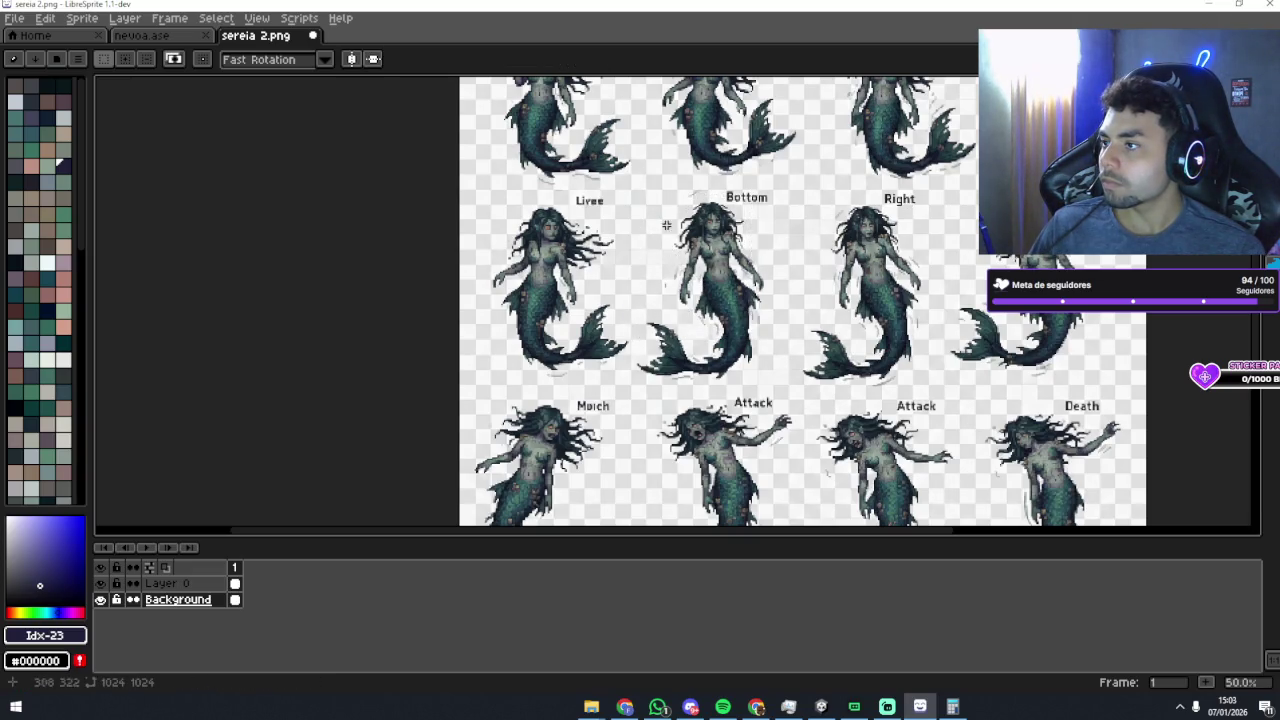
left_click_drag(641, 200, 772, 340)
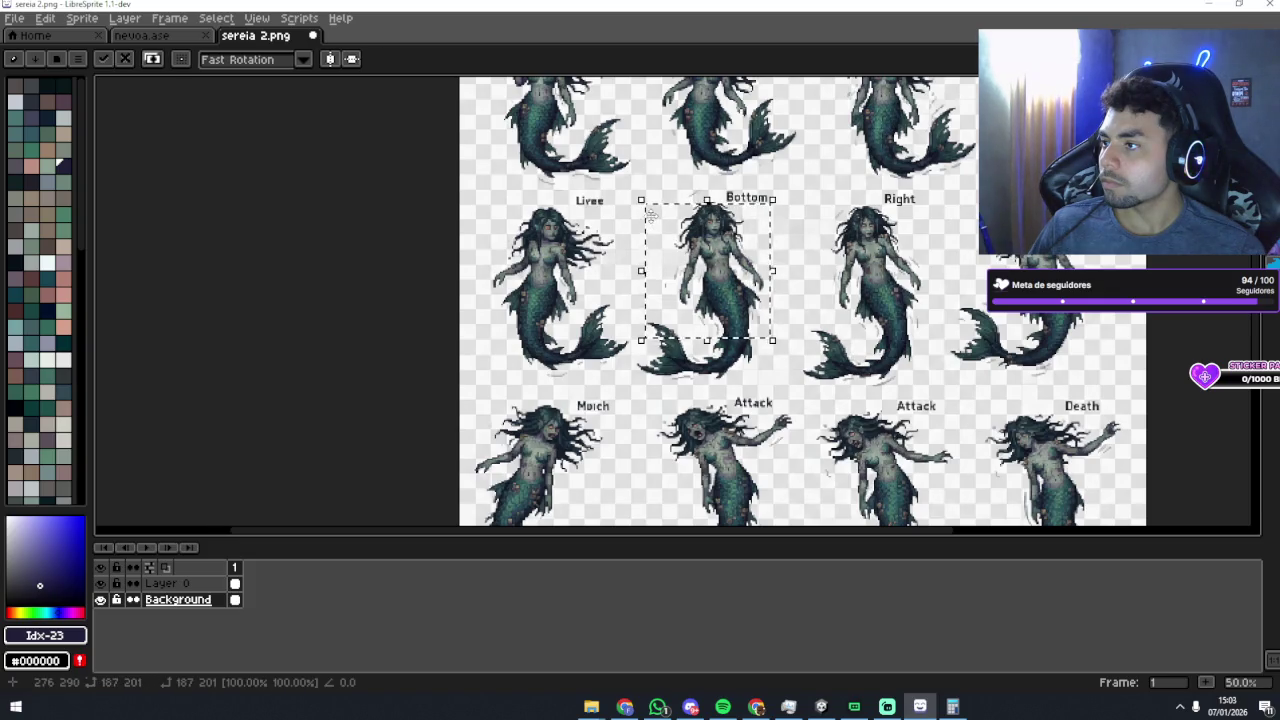
left_click(628, 194)
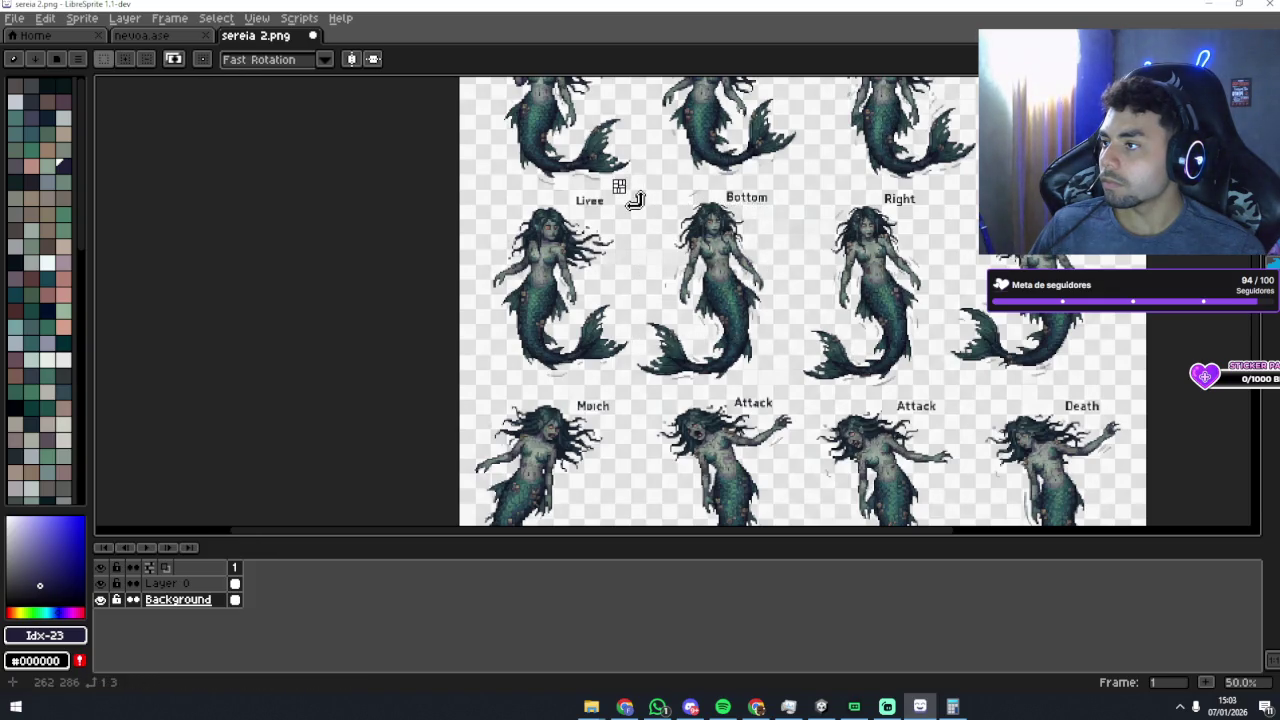
left_click(635, 200)
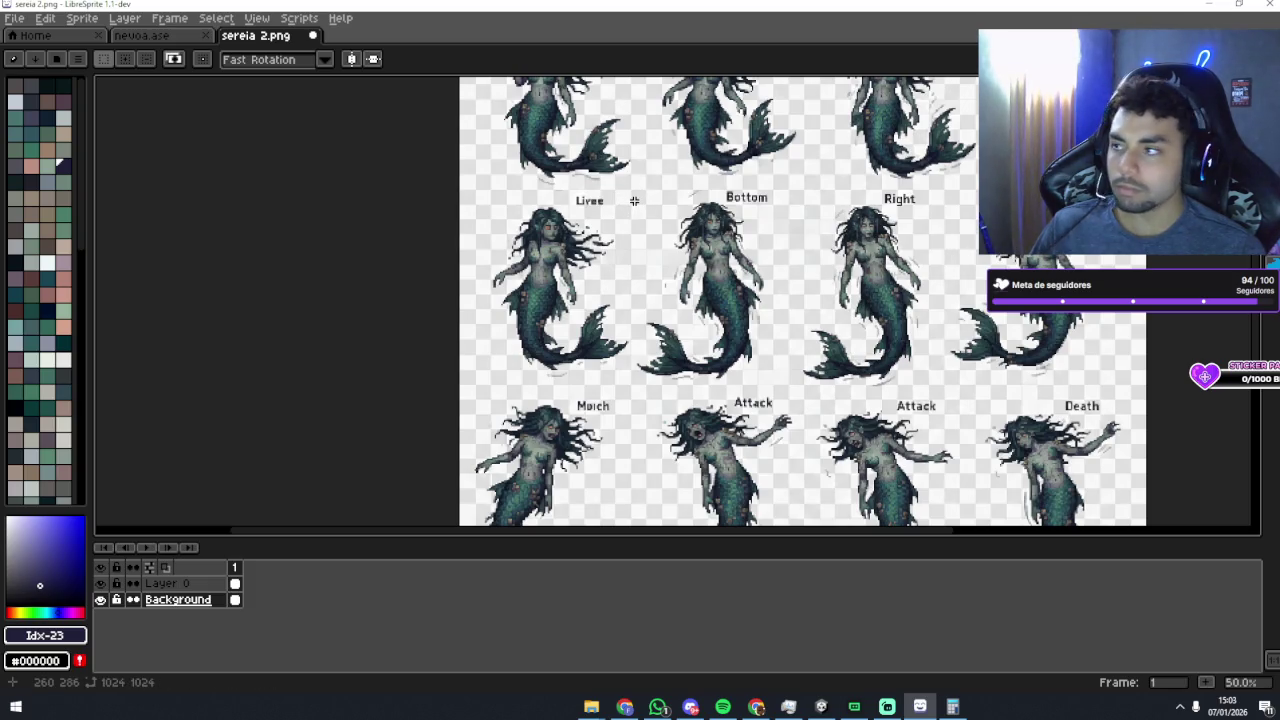
mouse_move(629, 201)
left_mouse_down()
mouse_move(794, 346)
mouse_move(801, 393)
left_mouse_up()
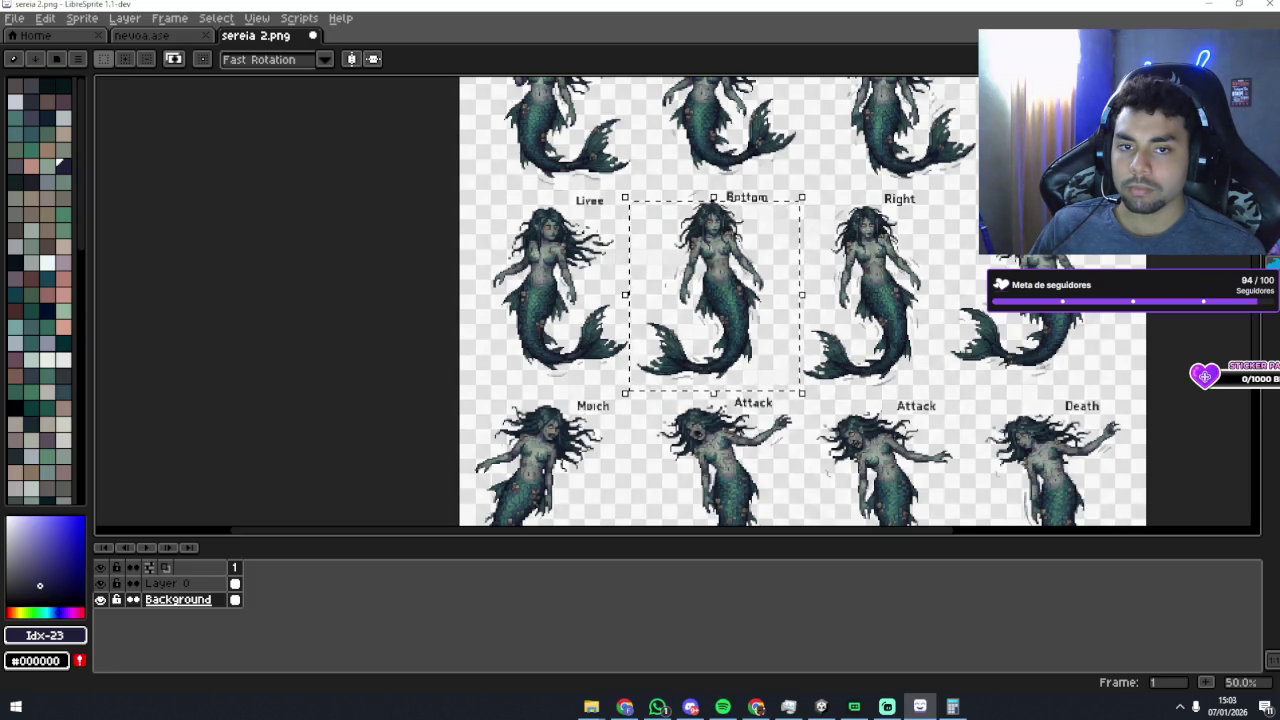
key("alt+Tab")
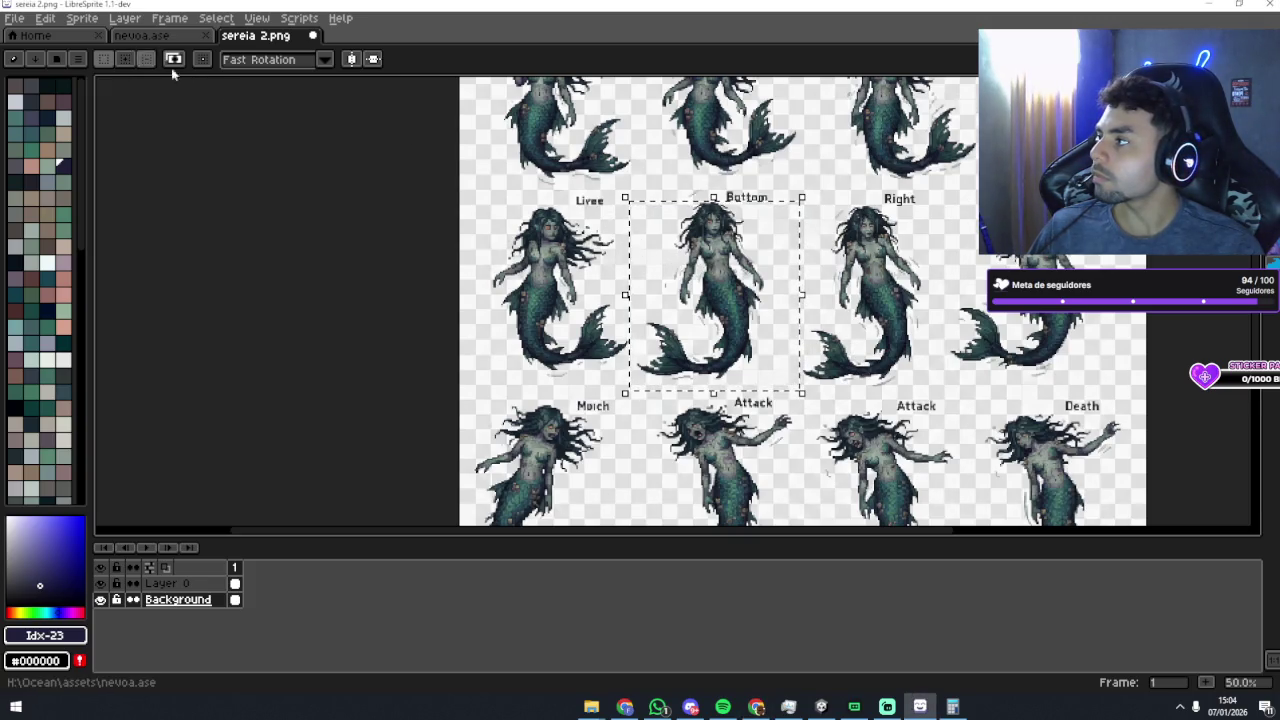
left_click(15, 18)
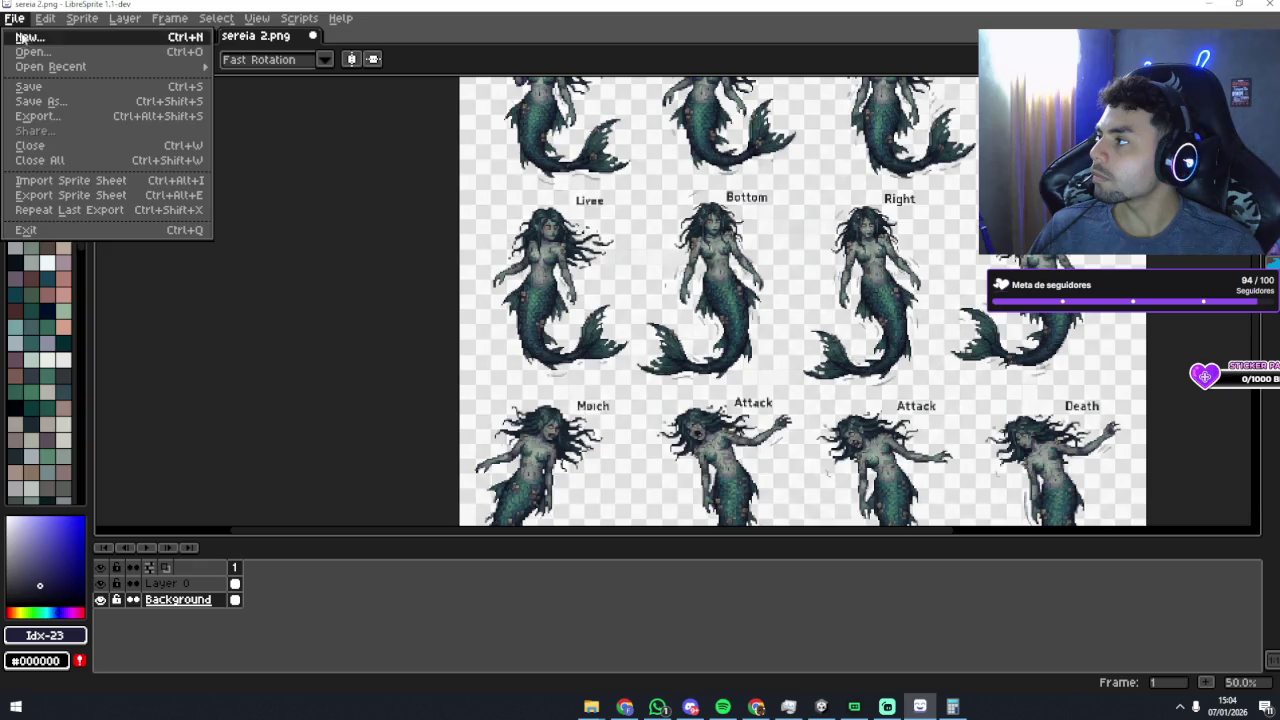
Step: Create a new 256×283 sprite, cancelling a stray black paste onto it
left_click(27, 38)
left_click(657, 273)
double_click(657, 273)
type("156")
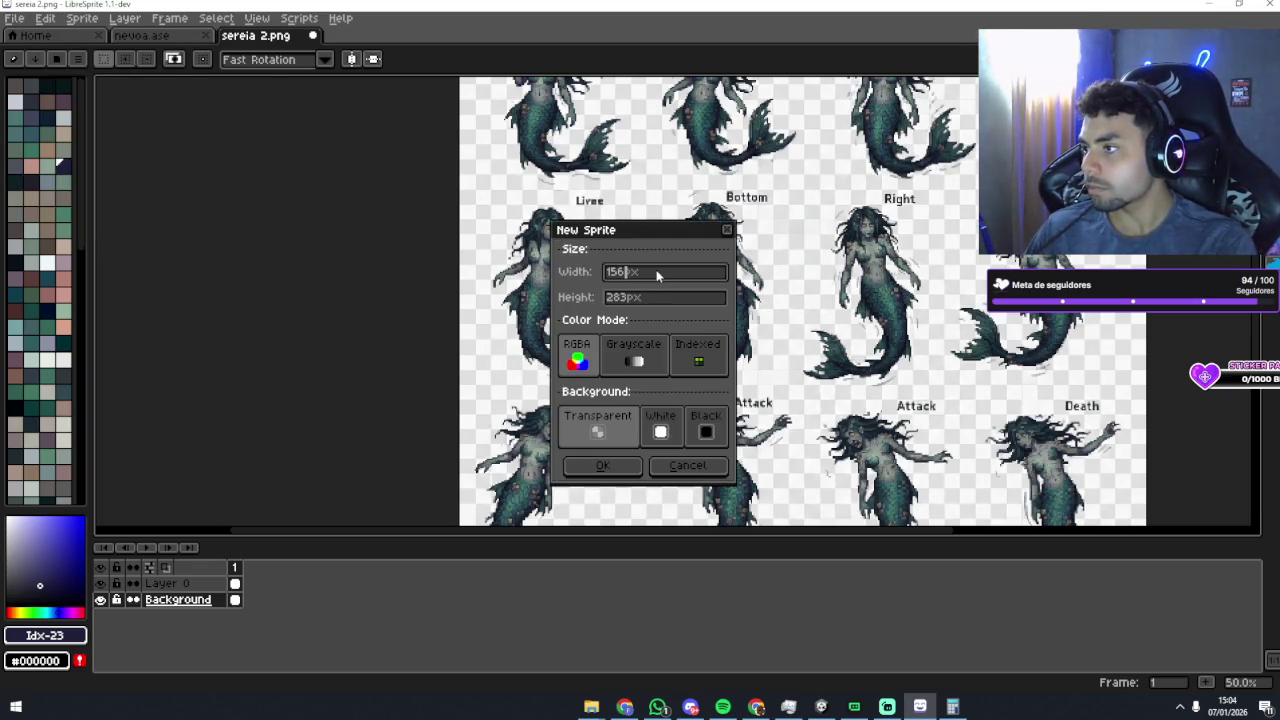
double_click(657, 273)
type("256")
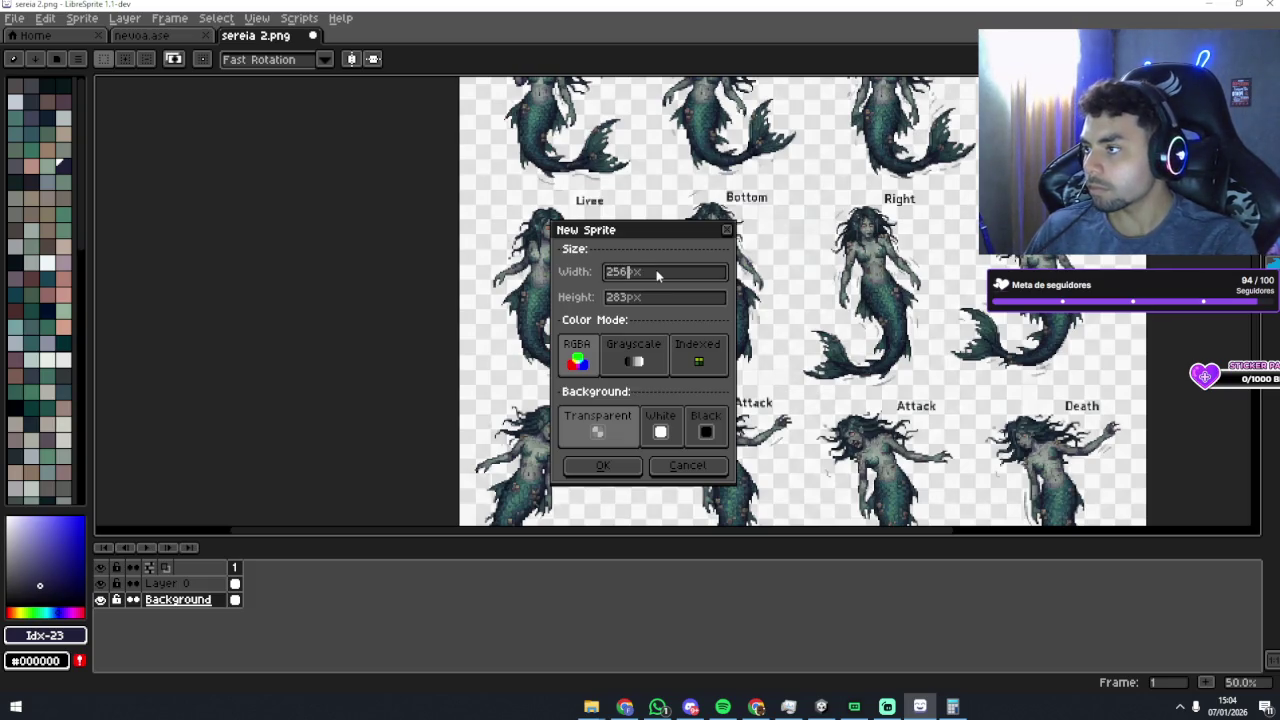
key("Return")
key("ctrl+v")
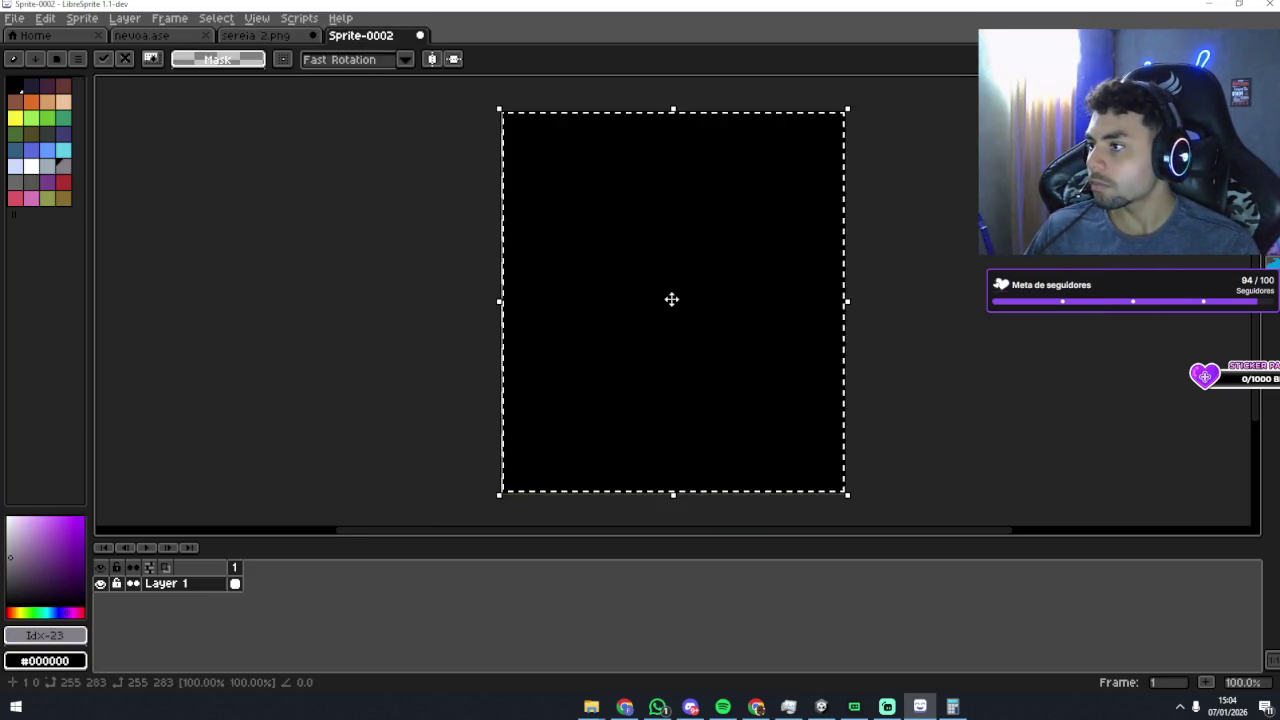
key("Escape")
Step: Copy the Bottom mermaid from sereia 2.png's Layer 0 and paste it onto Sprite-0002
key("ctrl+shift+Tab")
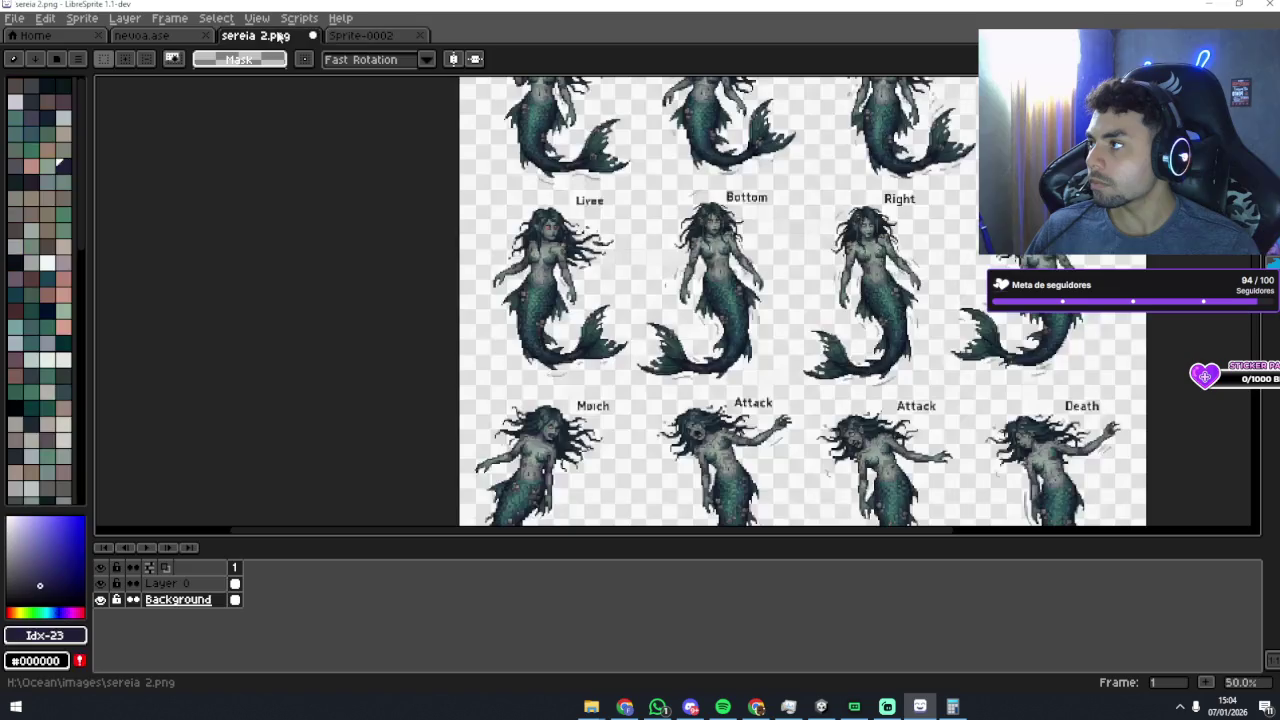
left_click_drag(634, 202, 801, 385)
left_click(167, 583)
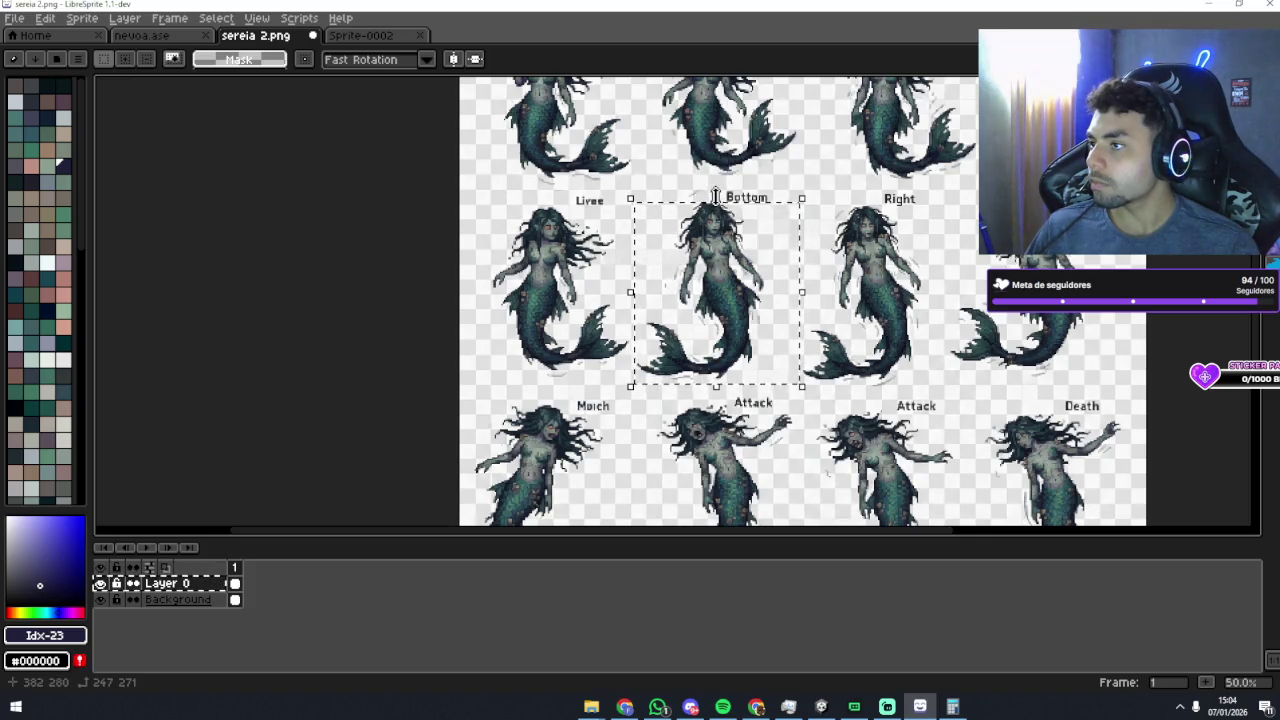
left_click_drag(716, 199, 716, 197)
left_click(665, 196)
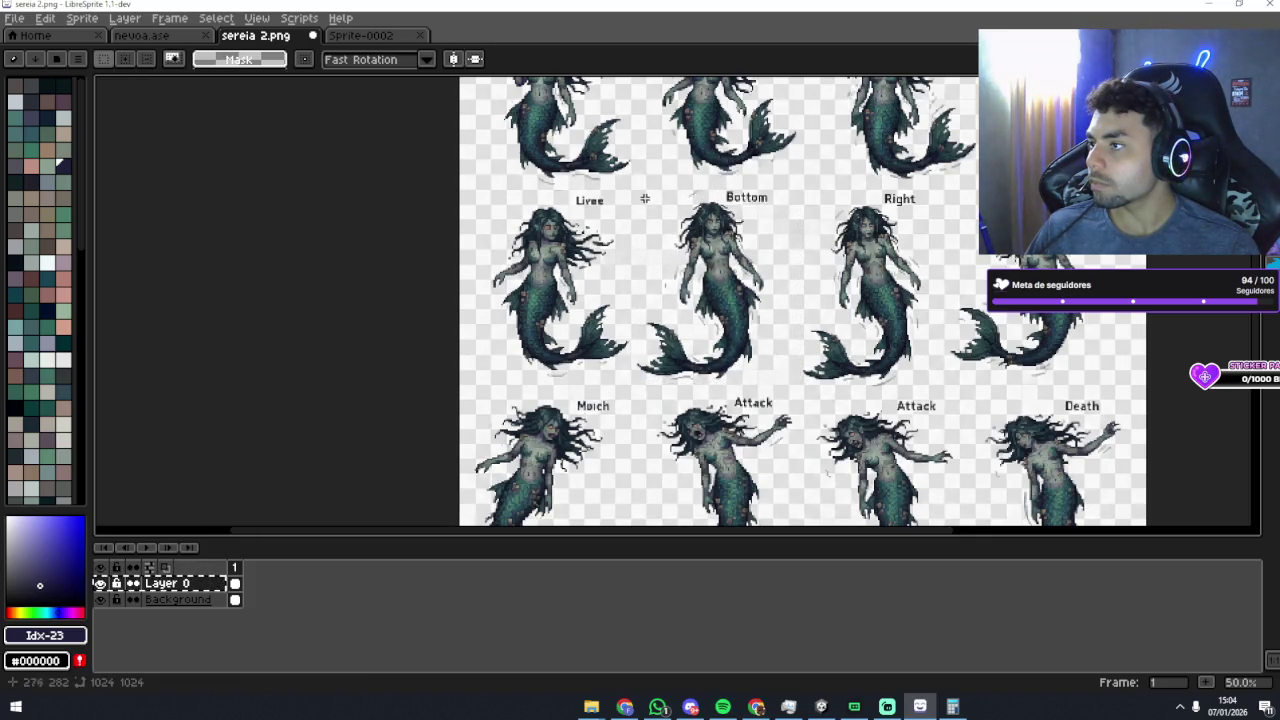
mouse_move(633, 199)
left_mouse_down()
mouse_move(800, 370)
mouse_move(805, 392)
mouse_move(791, 387)
left_mouse_up()
key("ctrl+c")
key("ctrl+Tab")
key("ctrl+v")
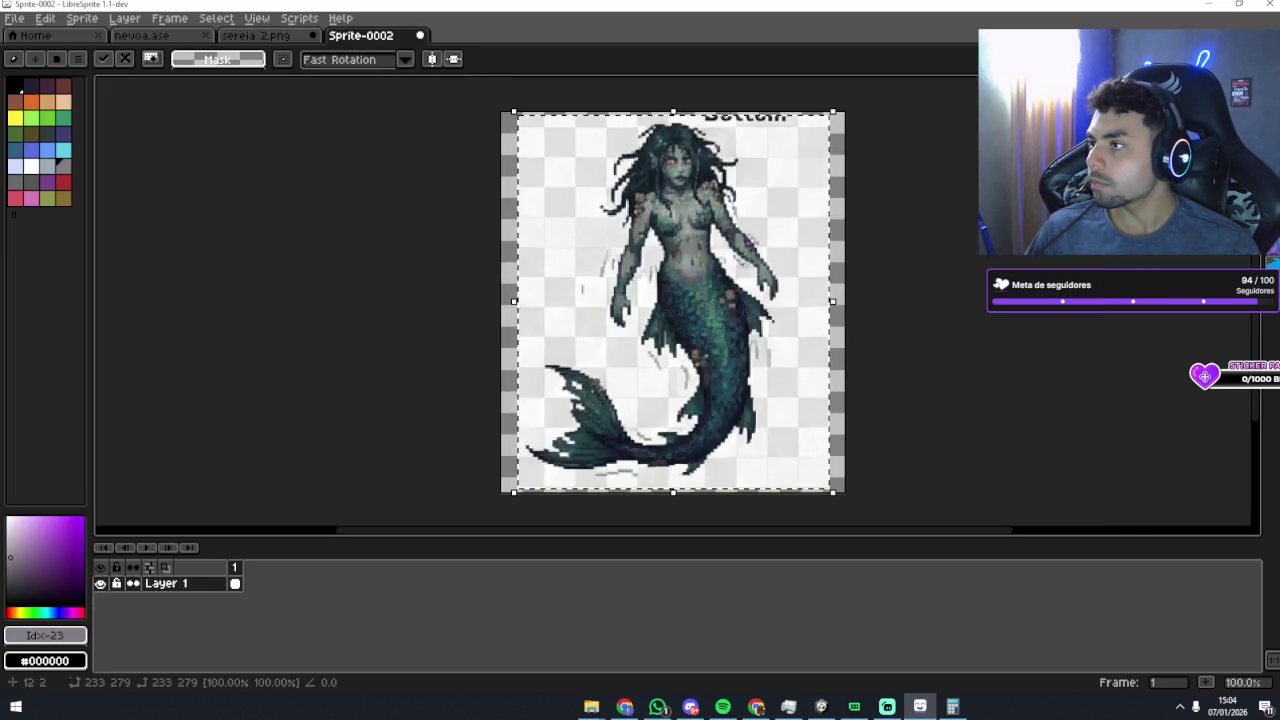
key("b")
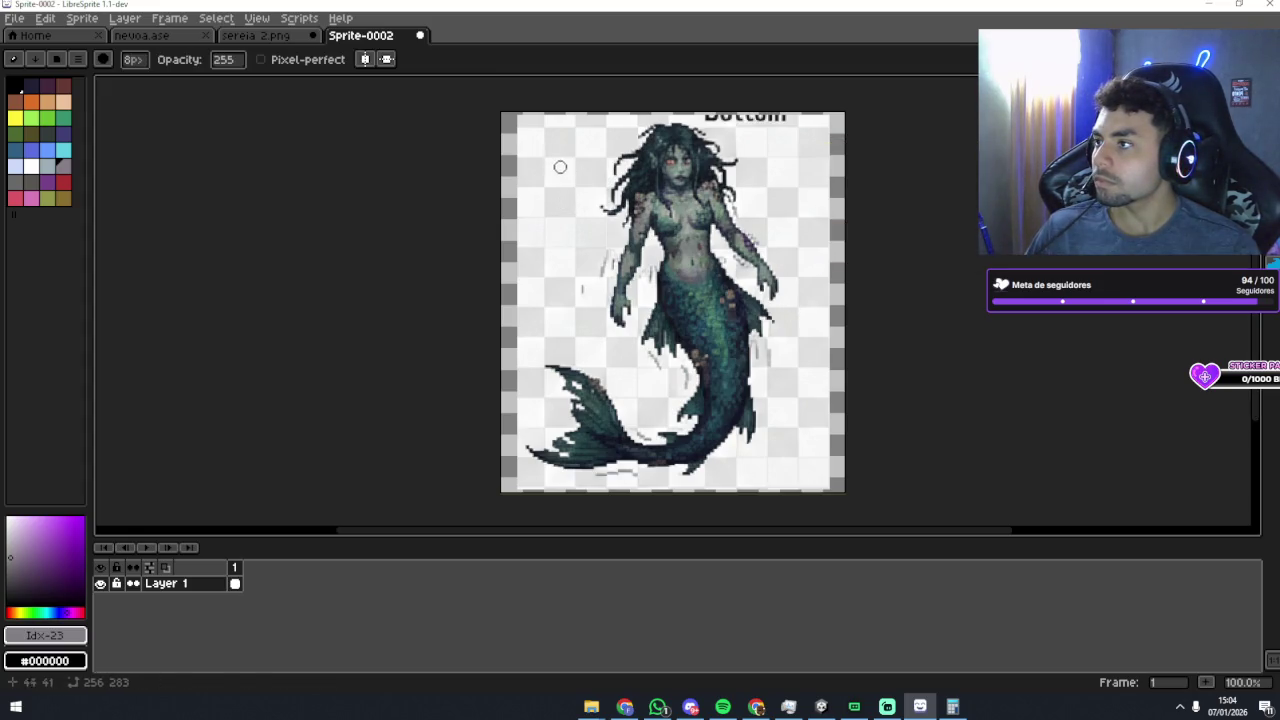
left_click(572, 156, "alt")
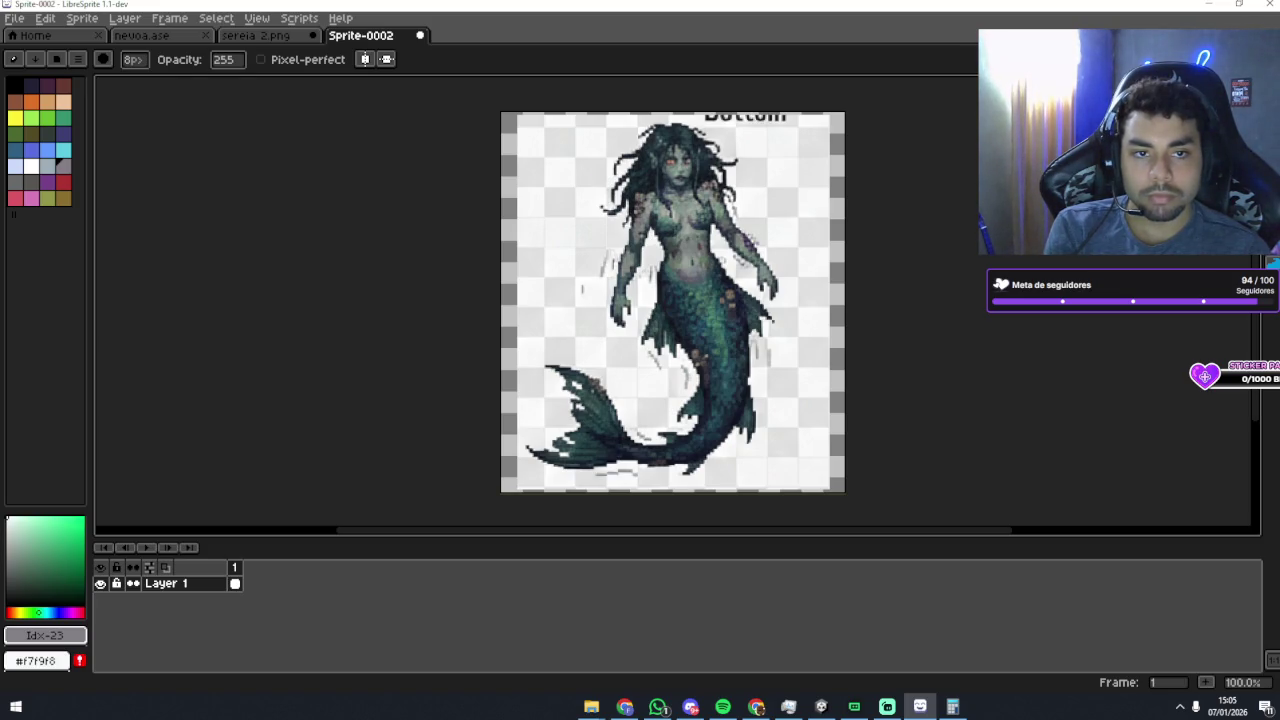
key("alt+Tab")
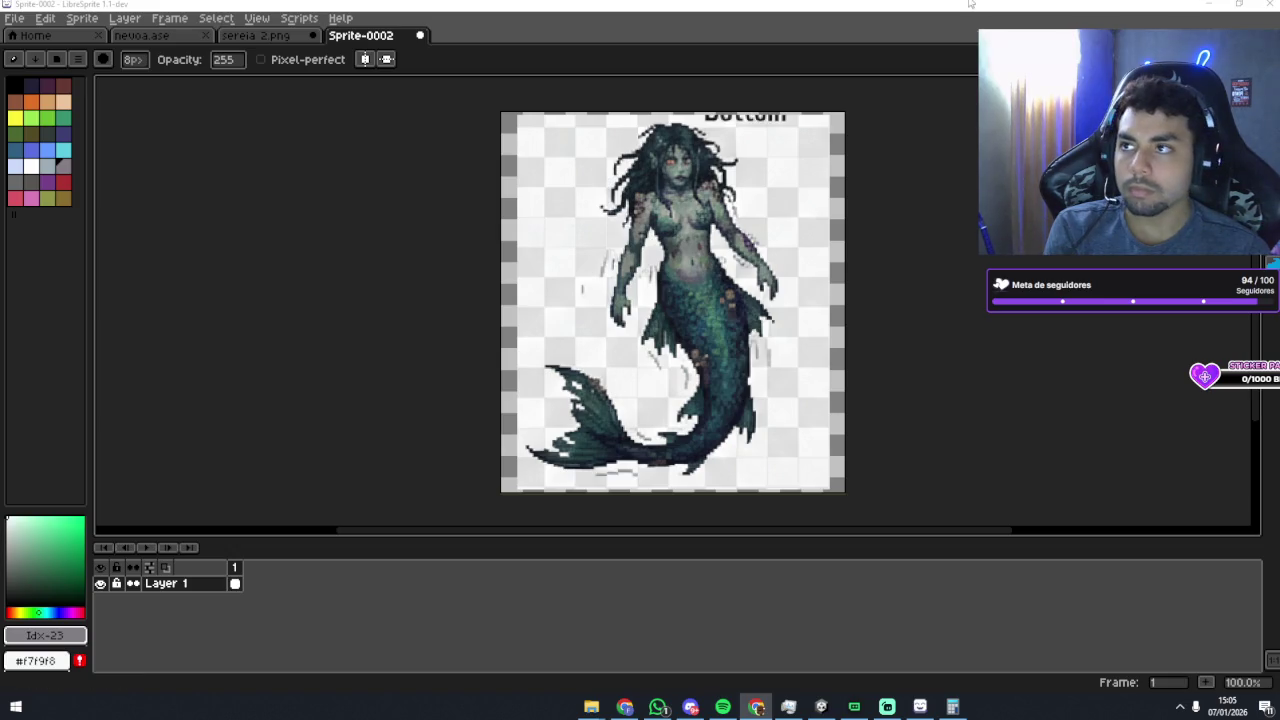
key("alt+Tab")
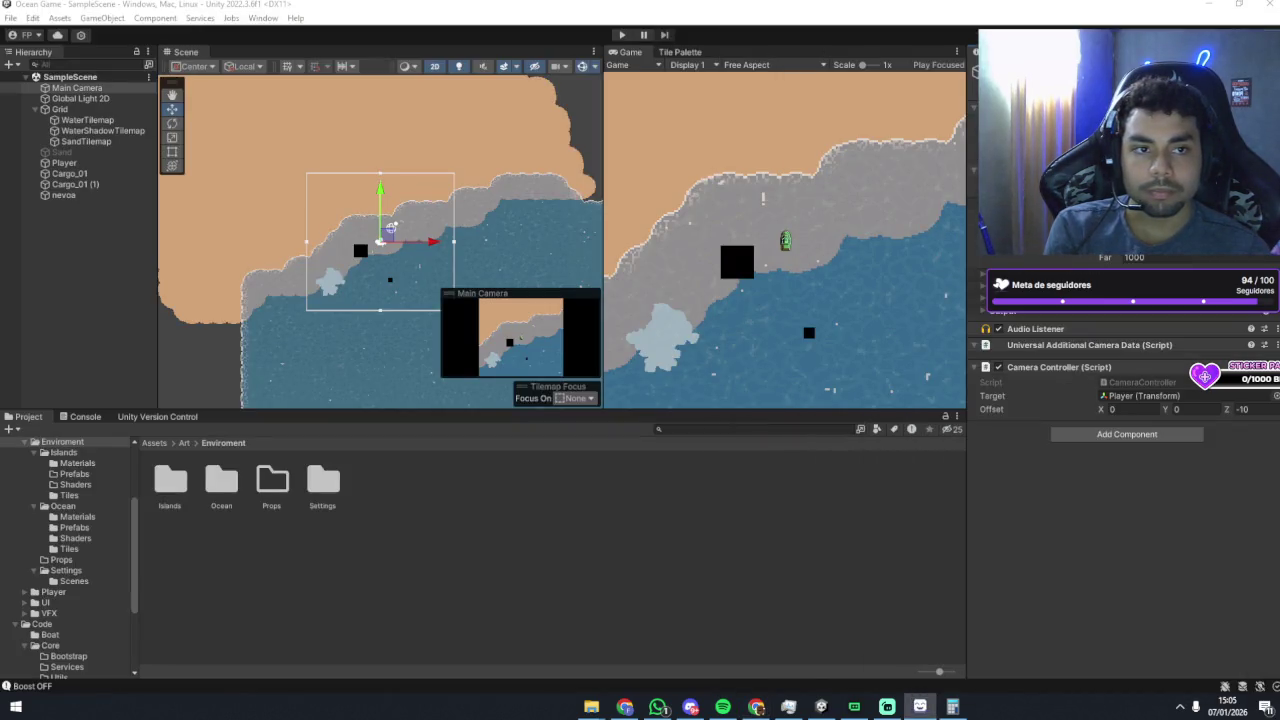
key("alt+Tab")
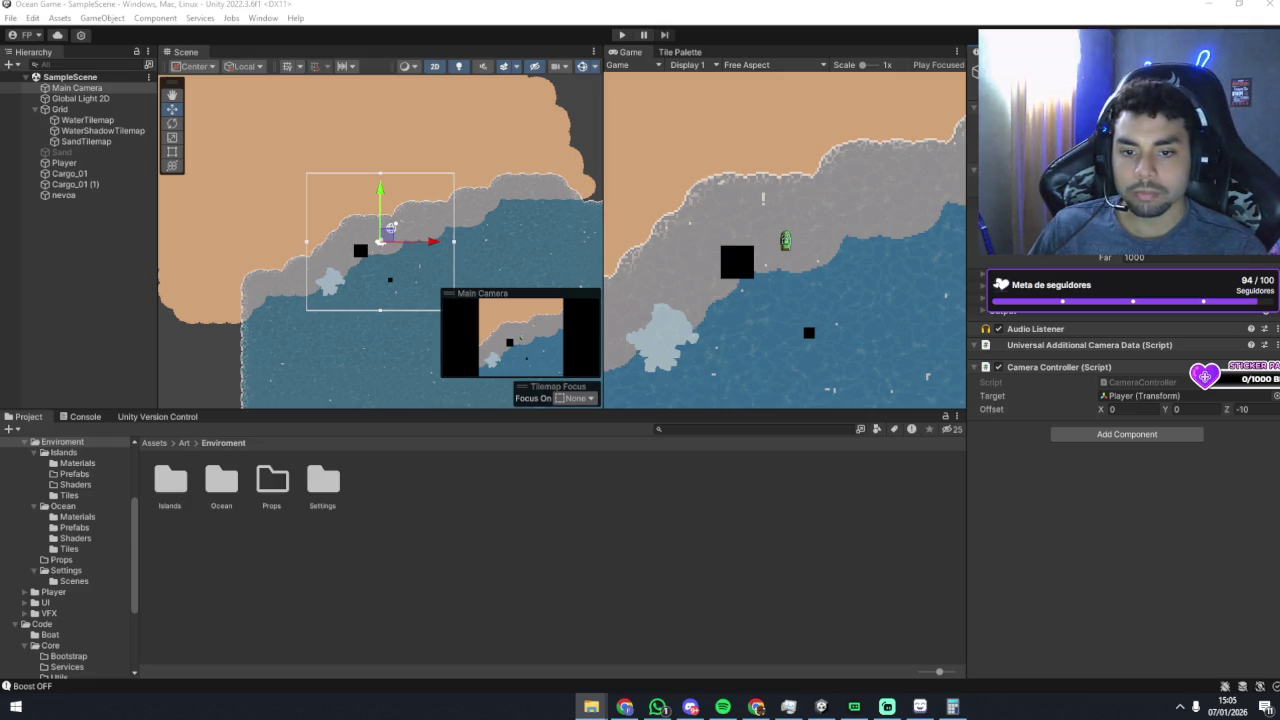
key("alt+Tab")
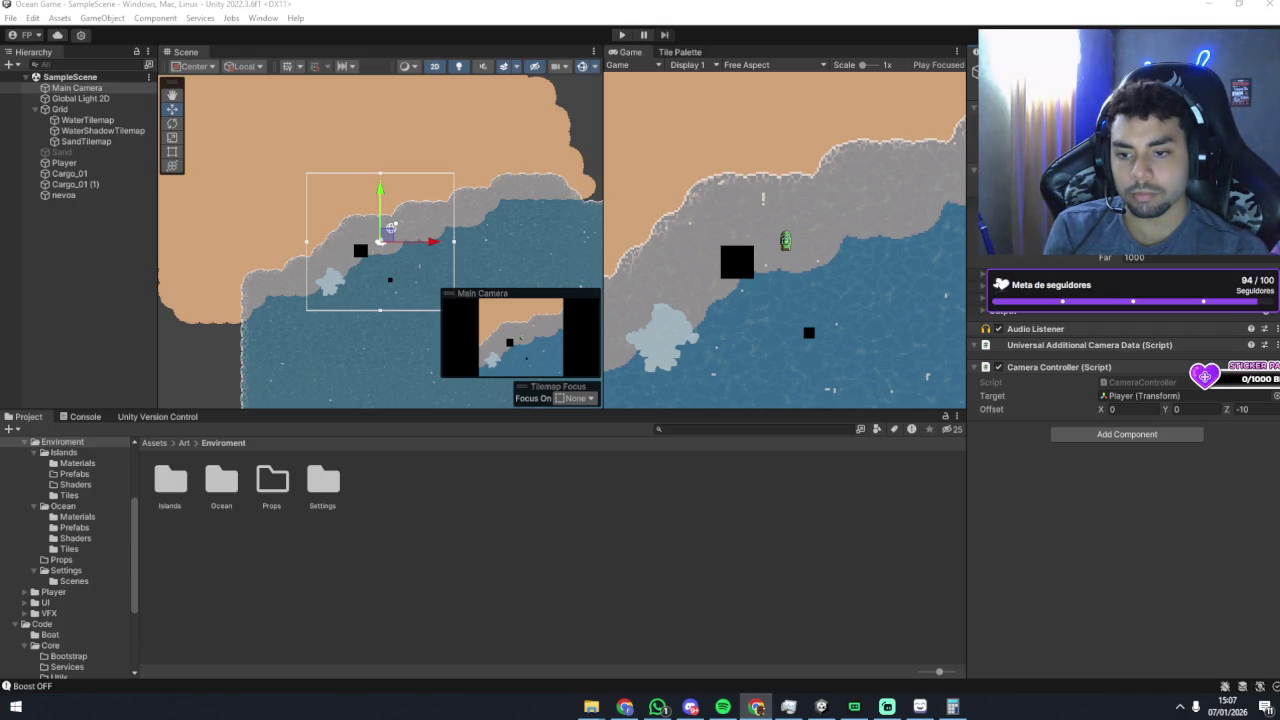
key("super+d")
key("super+d")
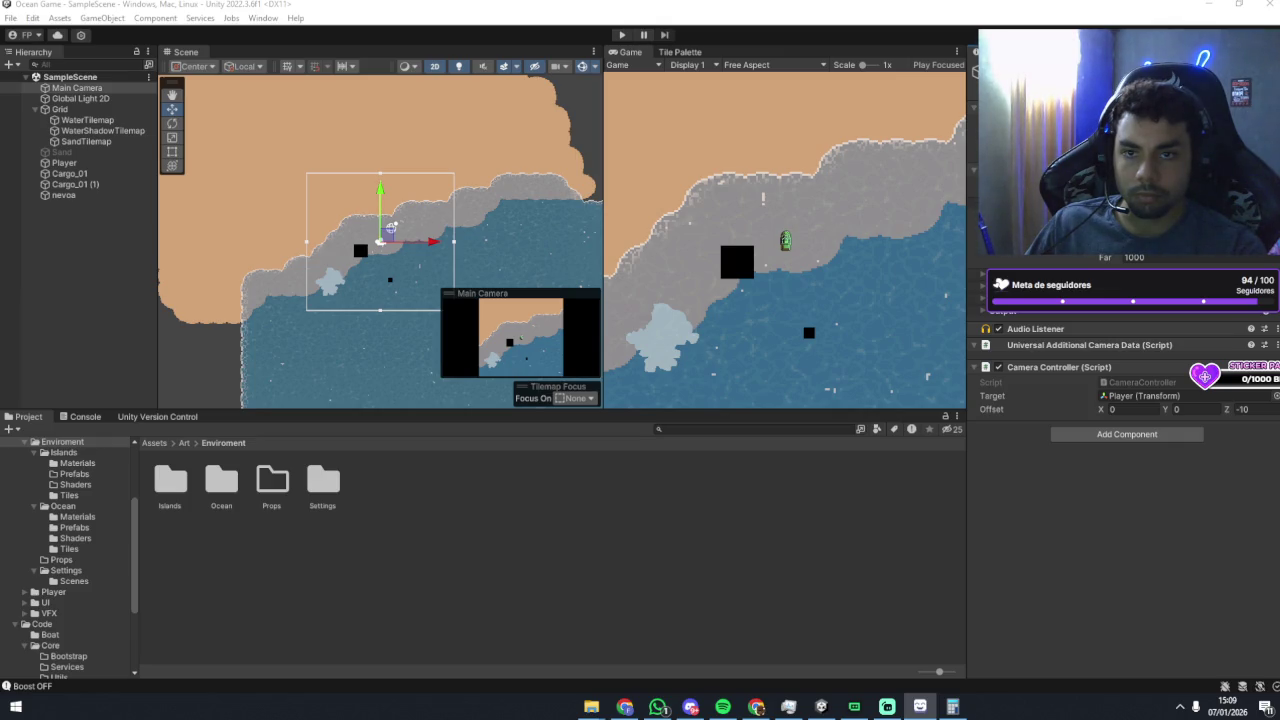
key("alt+Tab")
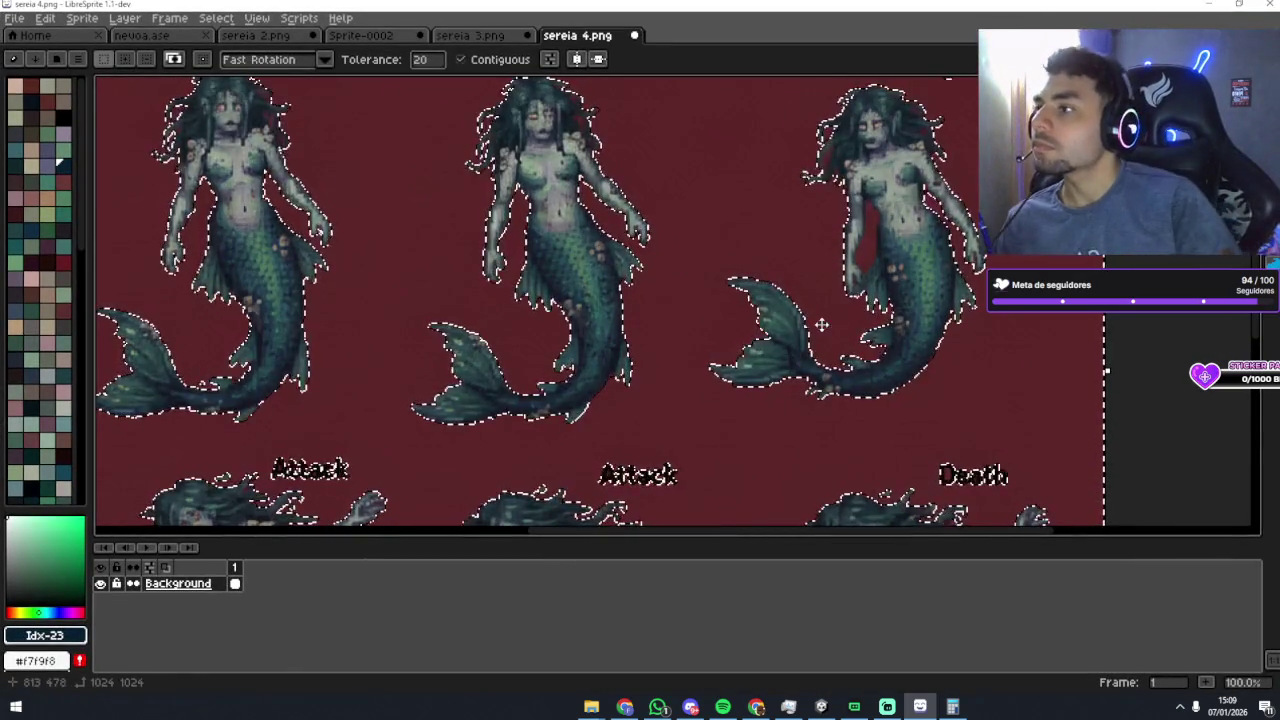
Step: Browse the Attack row mermaid and undo the maroon background fill and selection
scroll(660, 280, "up", 3)
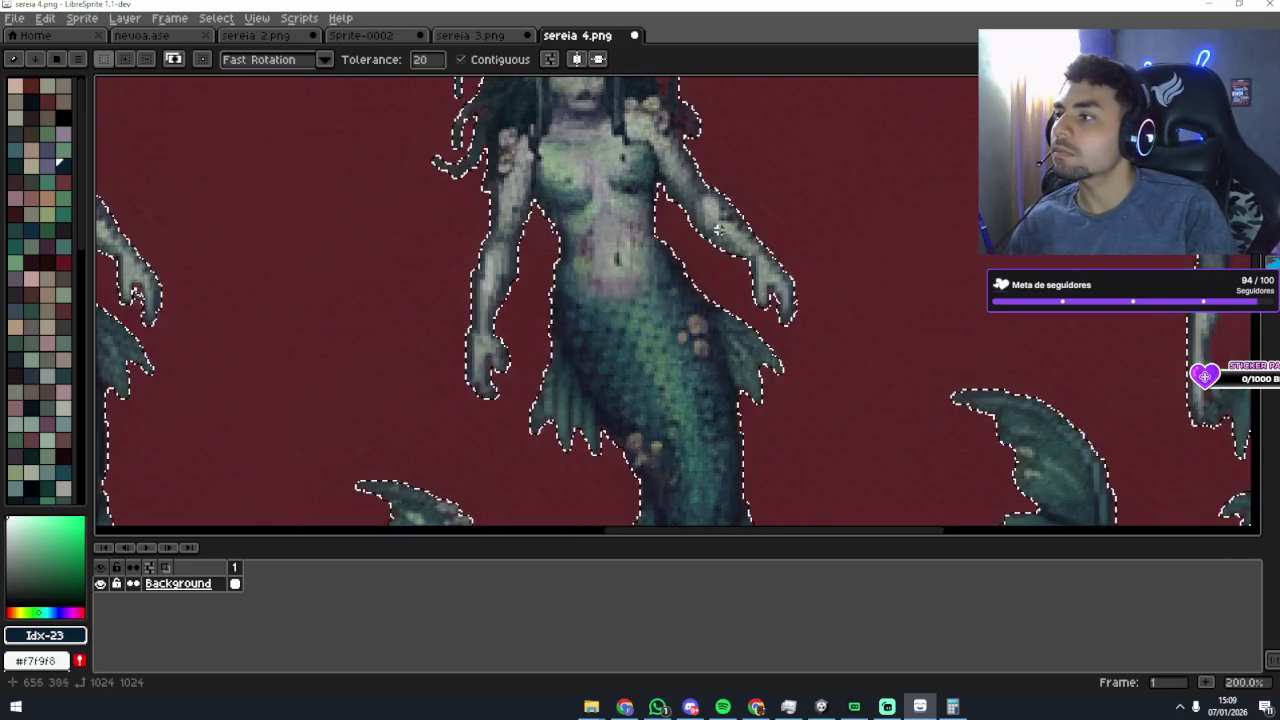
scroll(700, 243, "right", 5)
scroll(749, 243, "down", 1)
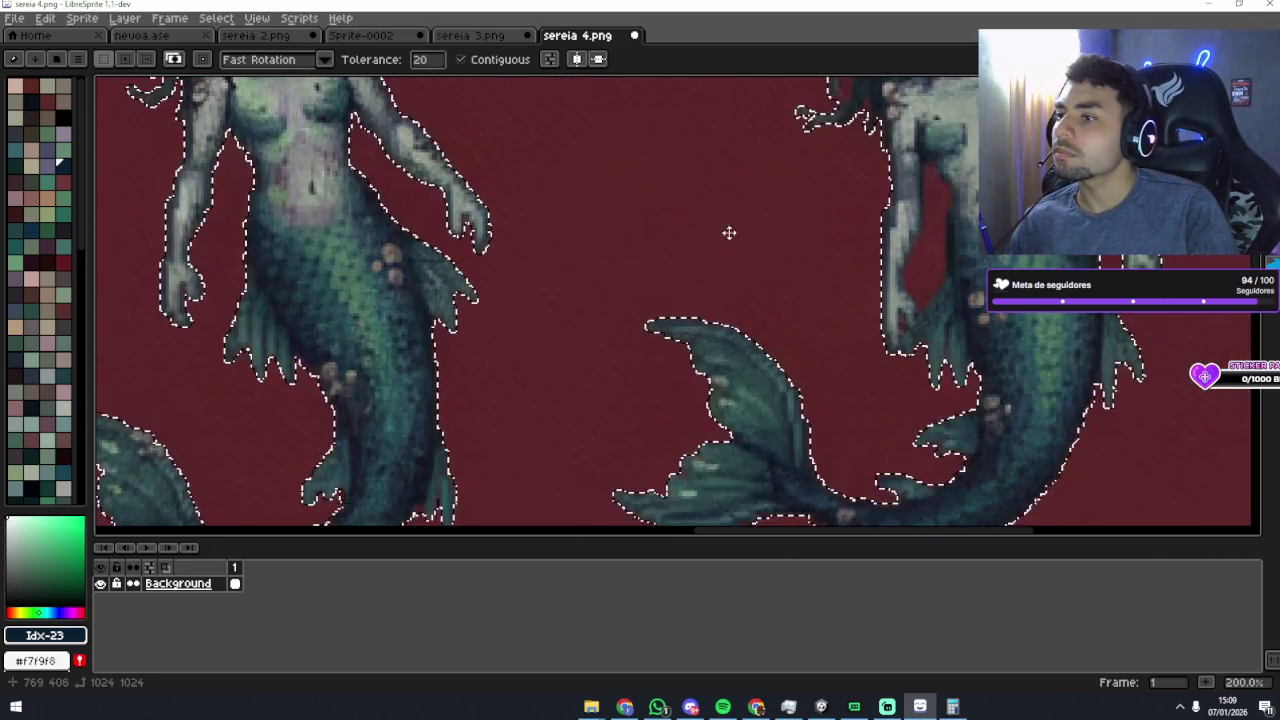
scroll(743, 260, "down", 2)
scroll(729, 240, "up", 1)
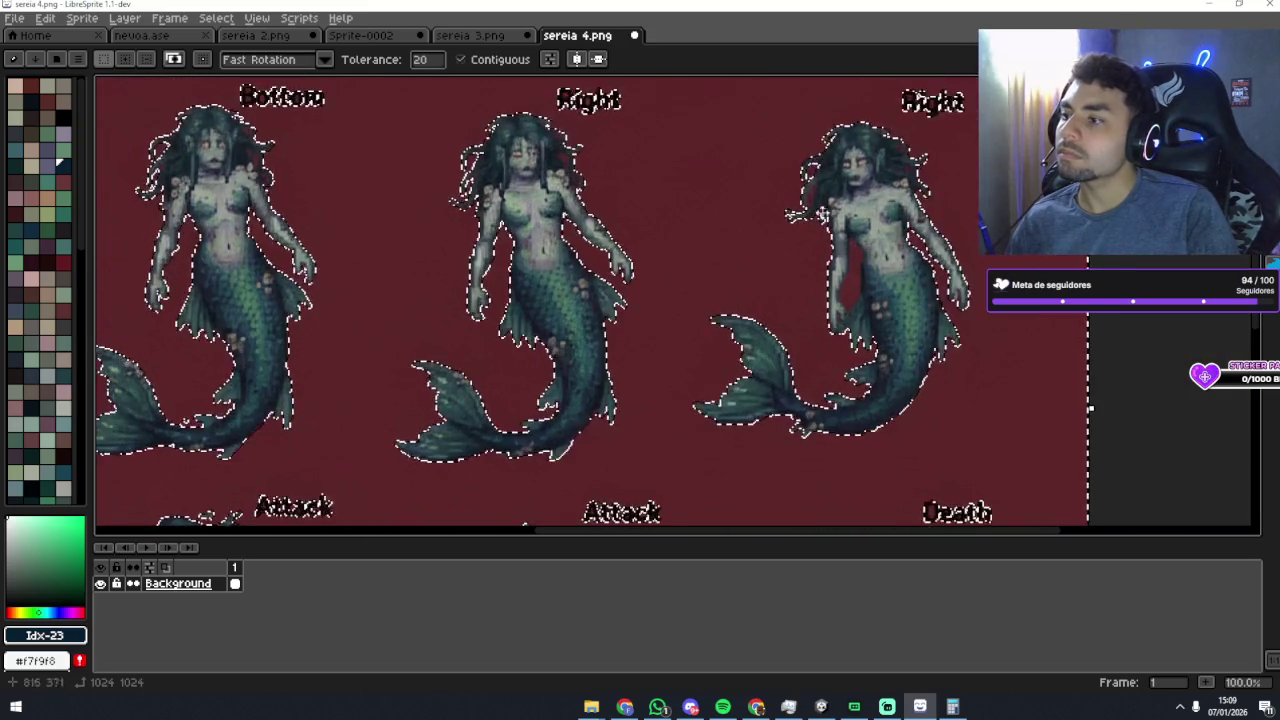
scroll(750, 290, "down", 2)
scroll(773, 327, "up", 1)
mouse_move(857, 354)
left_mouse_down()
mouse_move(993, 196)
mouse_move(963, 434)
mouse_move(846, 300)
left_mouse_up()
scroll(846, 300, "down", 2)
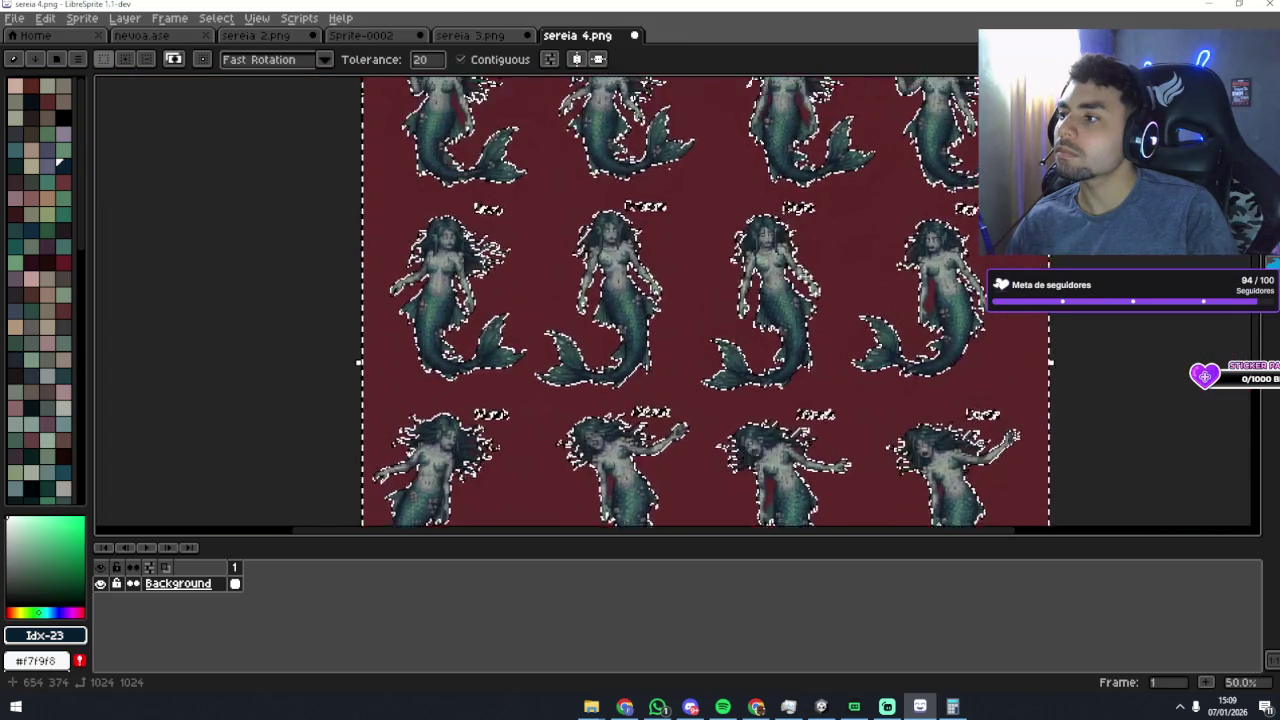
scroll(806, 279, "up", 3)
scroll(806, 279, "down", 2)
mouse_move(860, 229)
left_mouse_down()
mouse_move(846, 263)
mouse_move(829, 223)
mouse_move(817, 311)
mouse_move(857, 277)
mouse_move(800, 394)
mouse_move(735, 418)
left_mouse_up()
scroll(813, 245, "up", 1)
scroll(858, 279, "down", 1)
key("ctrl+z")
Step: Magic-wand select the red hair strand on the Right mermaid's head, then inspect the hair top
scroll(688, 174, "up", 1)
left_click_drag(688, 174, 712, 195)
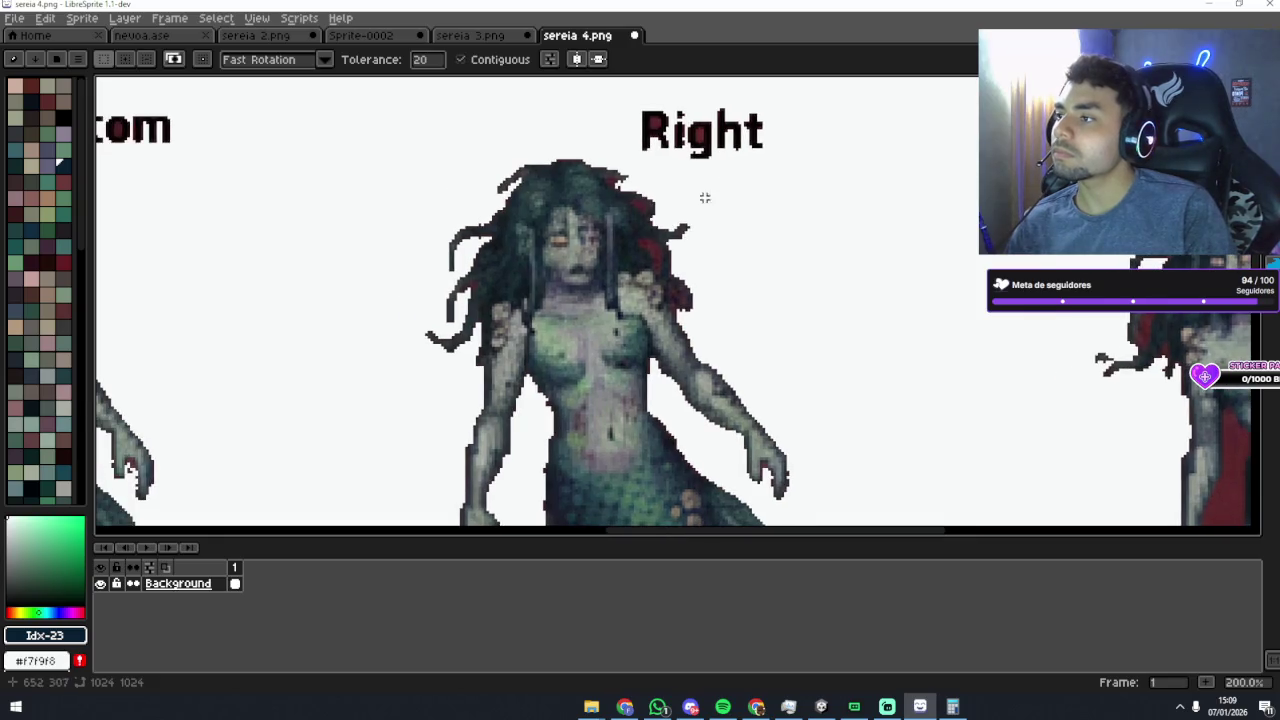
left_click(659, 247)
scroll(689, 257, "up", 1)
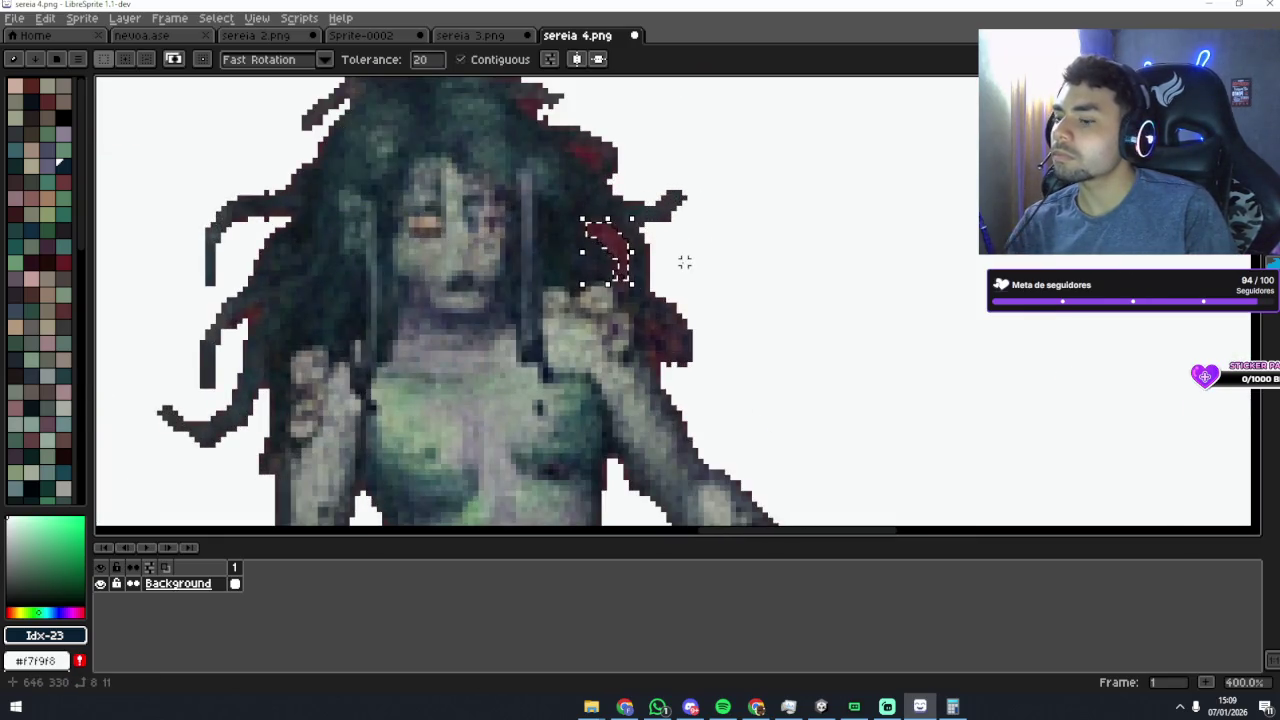
left_click_drag(598, 165, 632, 189)
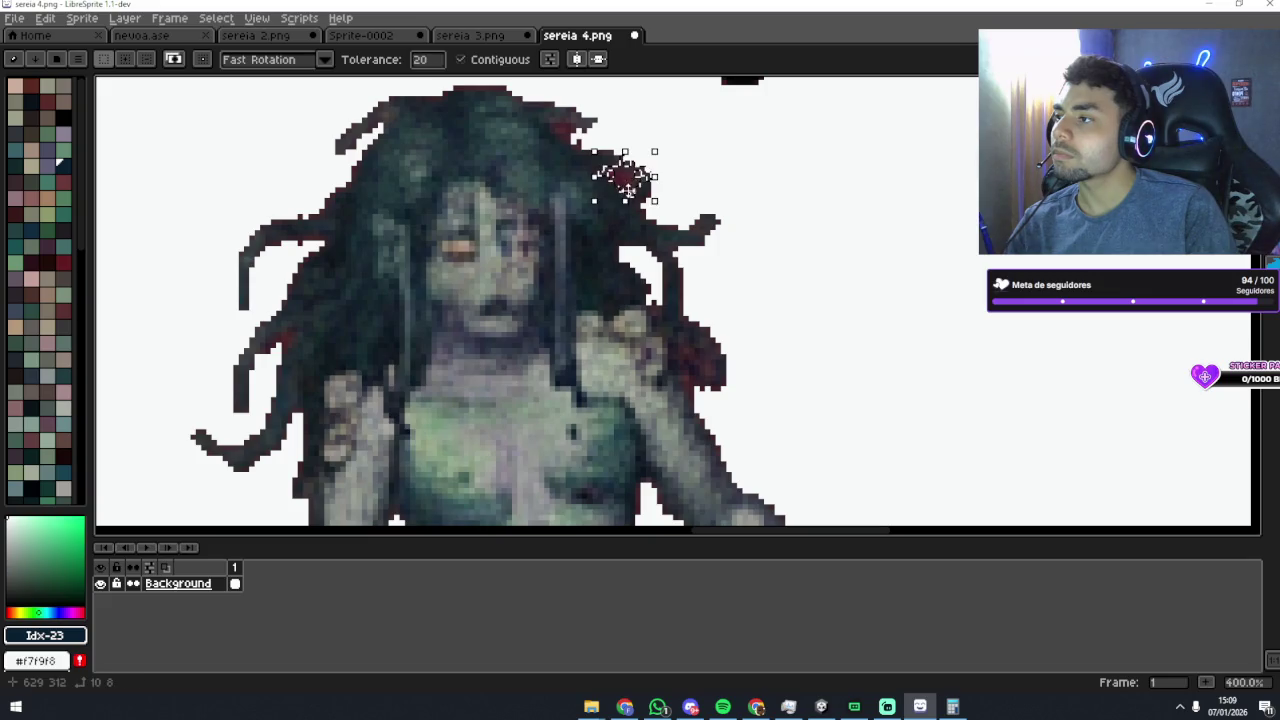
scroll(705, 207, "up", 2)
scroll(664, 204, "down", 1)
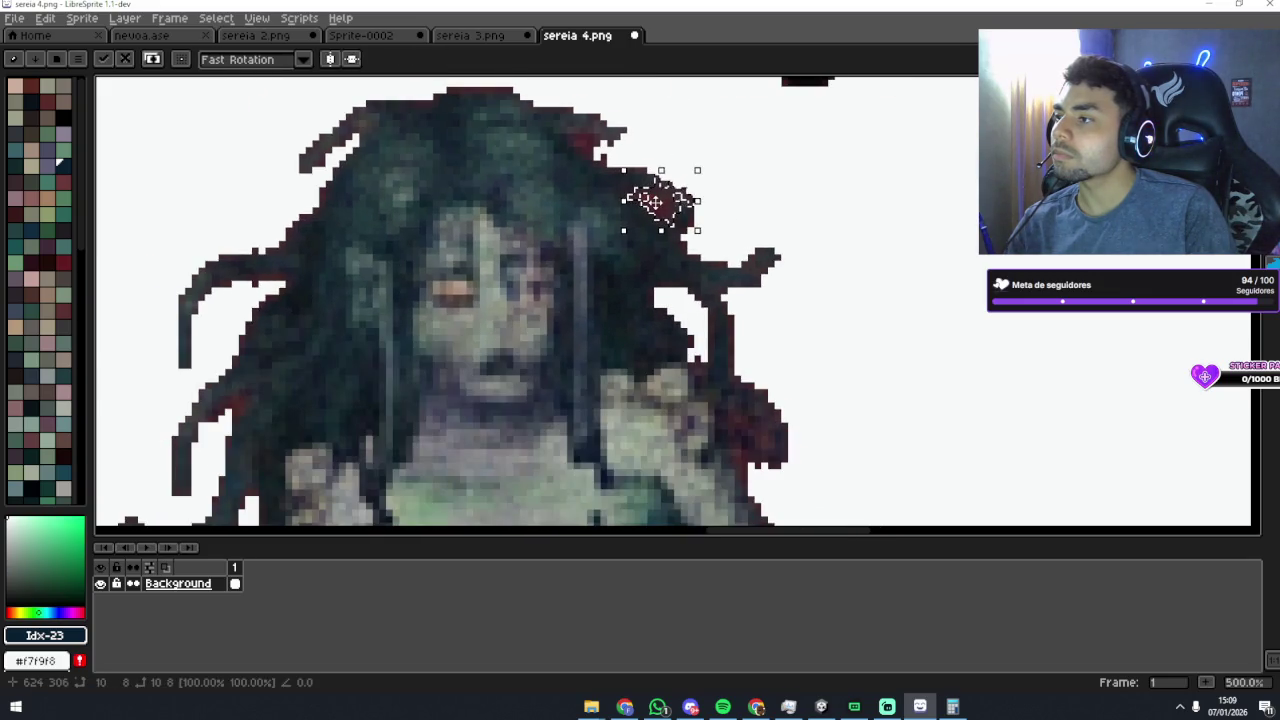
key("w")
left_click_drag(586, 129, 749, 166)
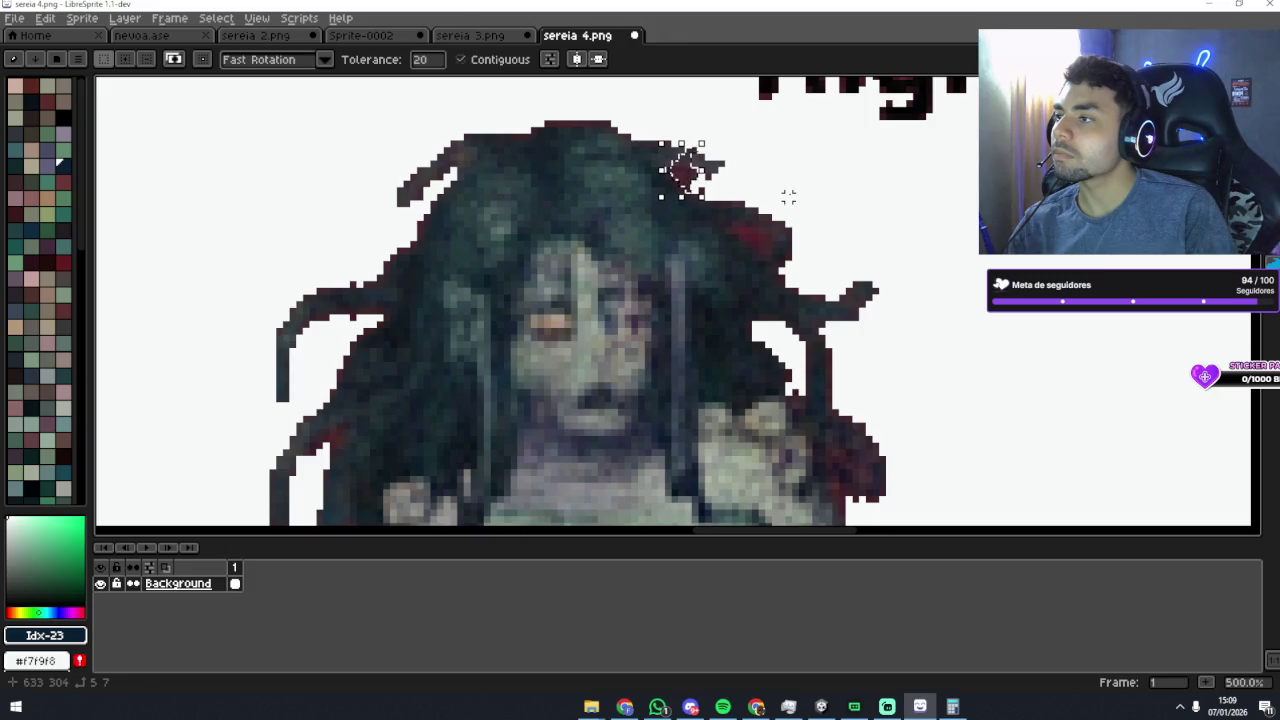
scroll(580, 150, "down", 1)
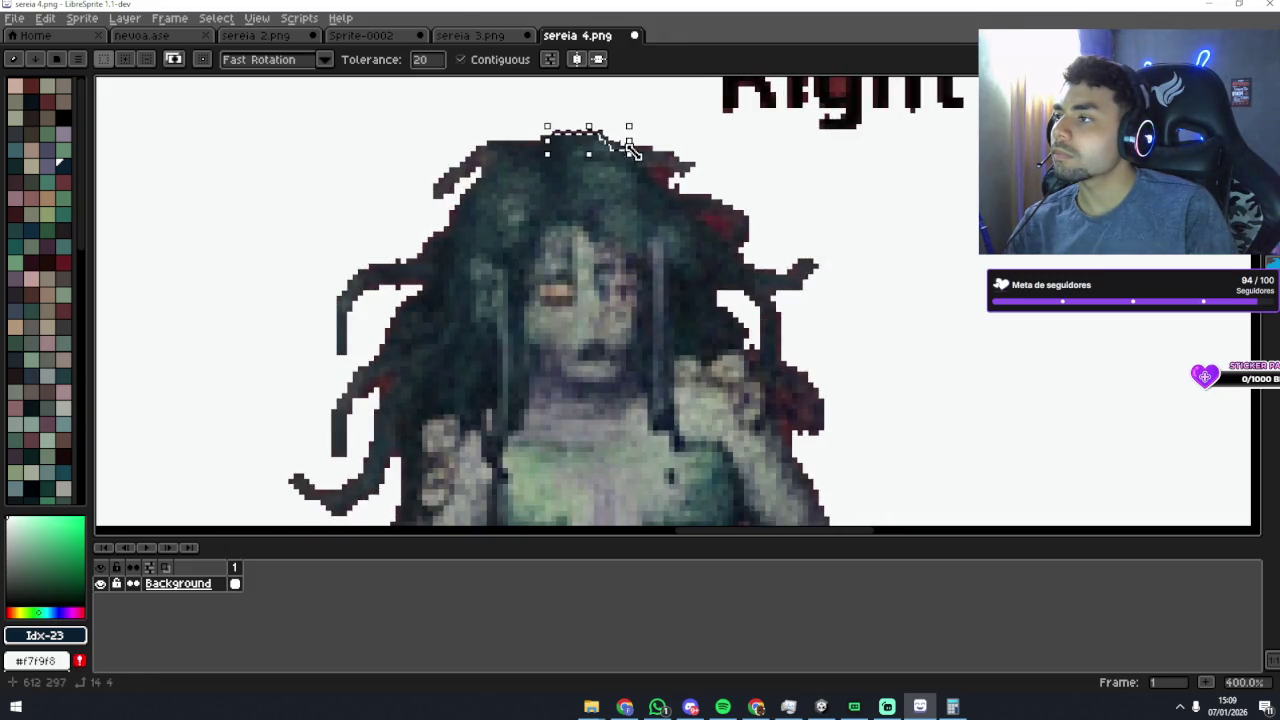
scroll(708, 163, "down", 4)
scroll(746, 280, "up", 3)
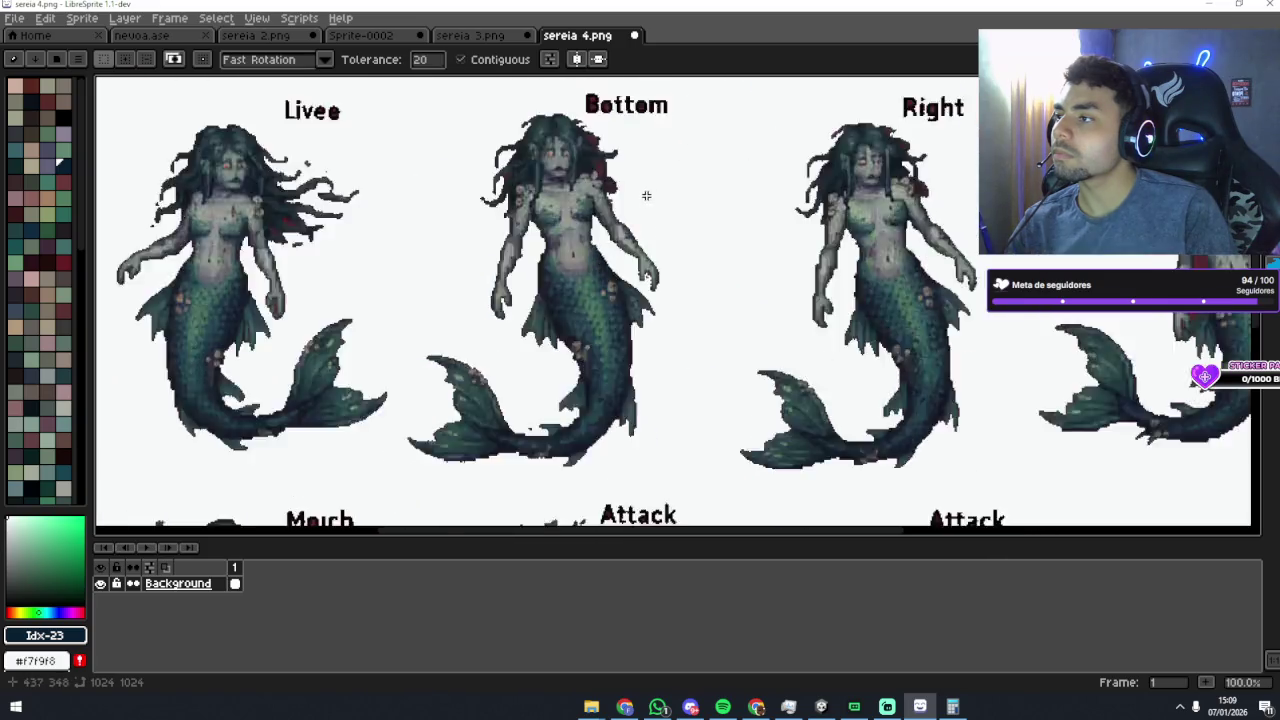
Step: Delete the selected red speck by the shoulder, then undo that deletion
scroll(710, 234, "up", 1)
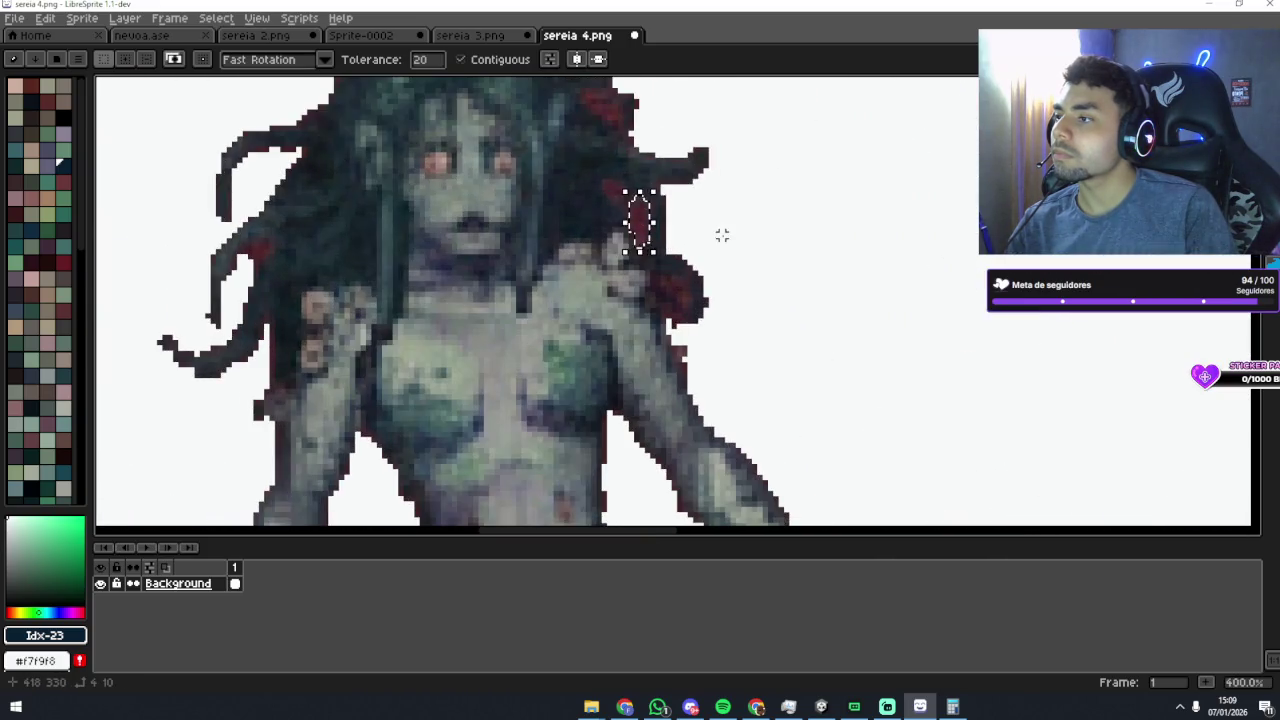
scroll(700, 270, "up", 1)
key("Delete")
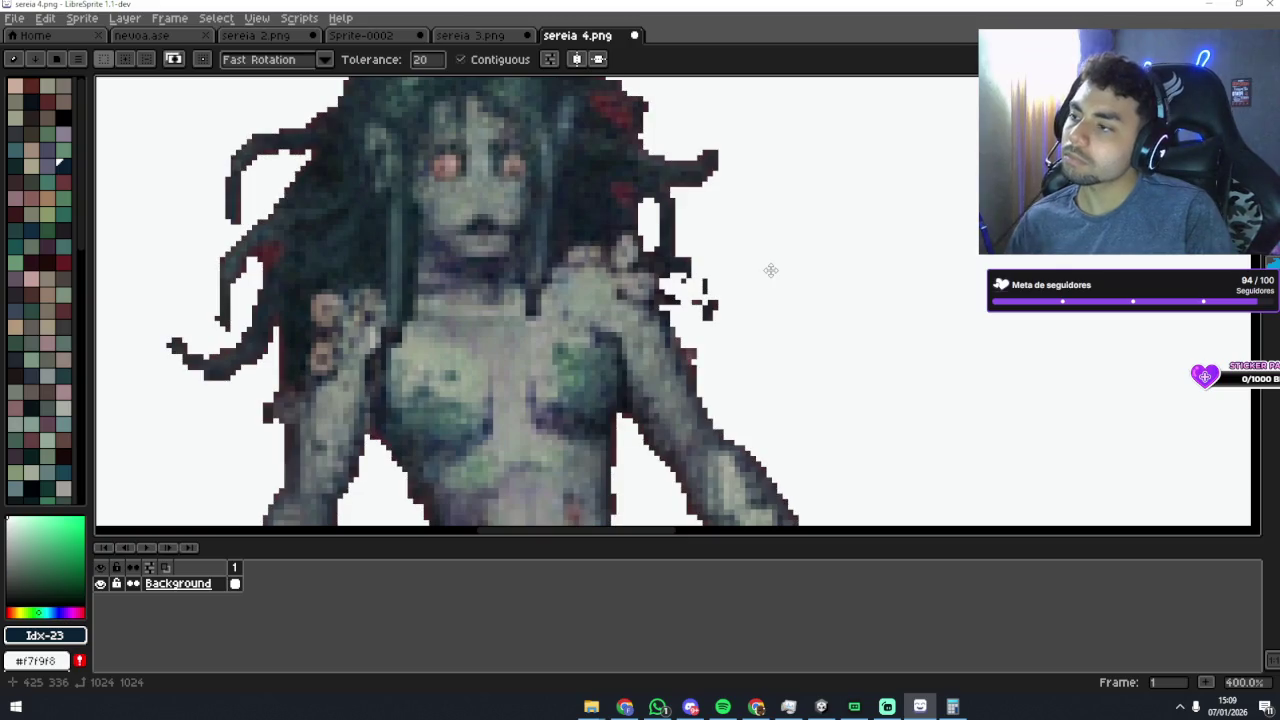
scroll(770, 270, "down", 3)
key("ctrl+z")
key("ctrl+z")
key("ctrl+z")
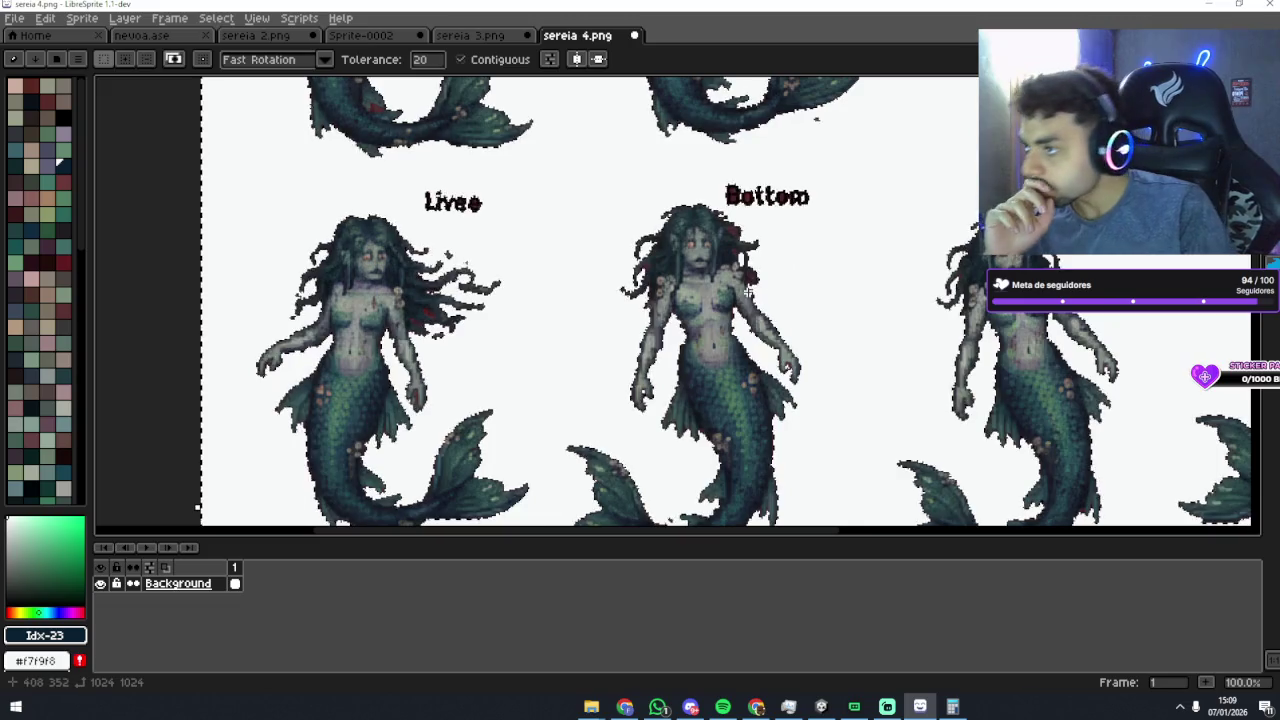
Step: Select and delete the red streak beside the Idle mermaid's arm
scroll(740, 290, "up", 2)
scroll(523, 273, "down", 2)
scroll(600, 273, "left", 3)
scroll(760, 300, "up", 5)
scroll(760, 300, "right", 4)
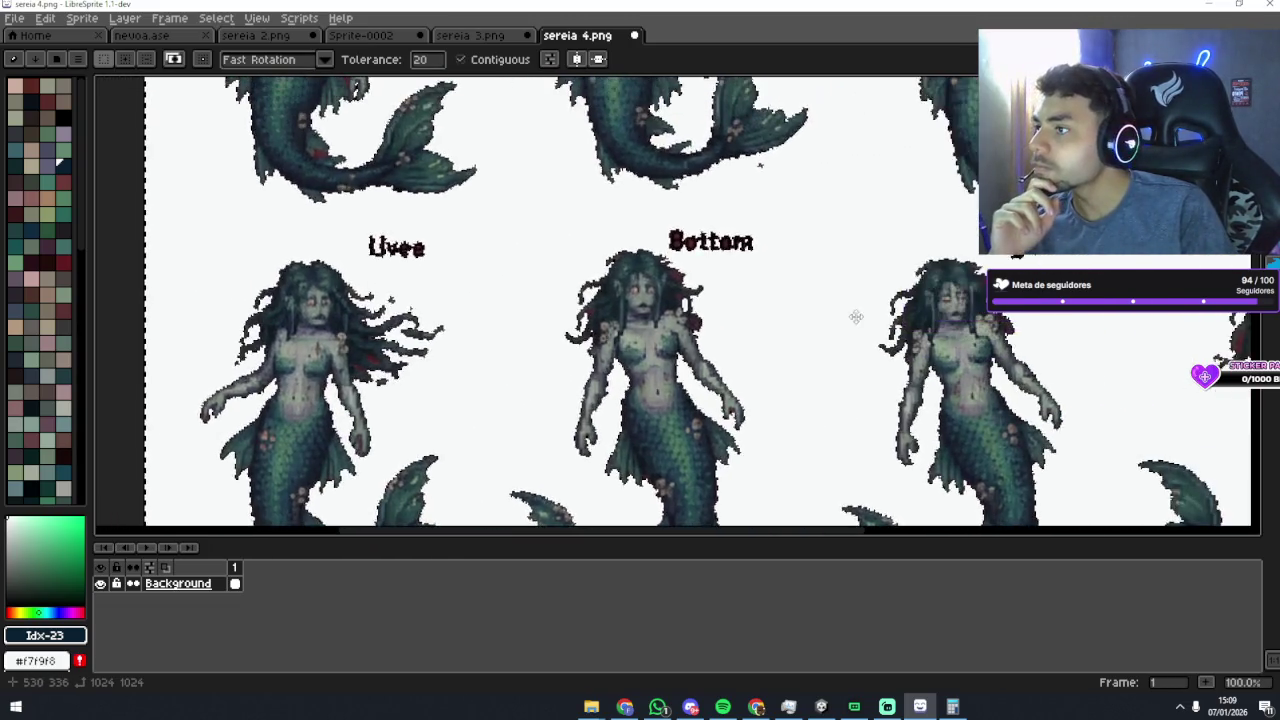
mouse_move(681, 392)
left_mouse_down()
mouse_move(726, 423)
mouse_move(766, 380)
mouse_move(832, 356)
mouse_move(903, 306)
mouse_move(951, 309)
left_mouse_up()
scroll(540, 230, "up", 1)
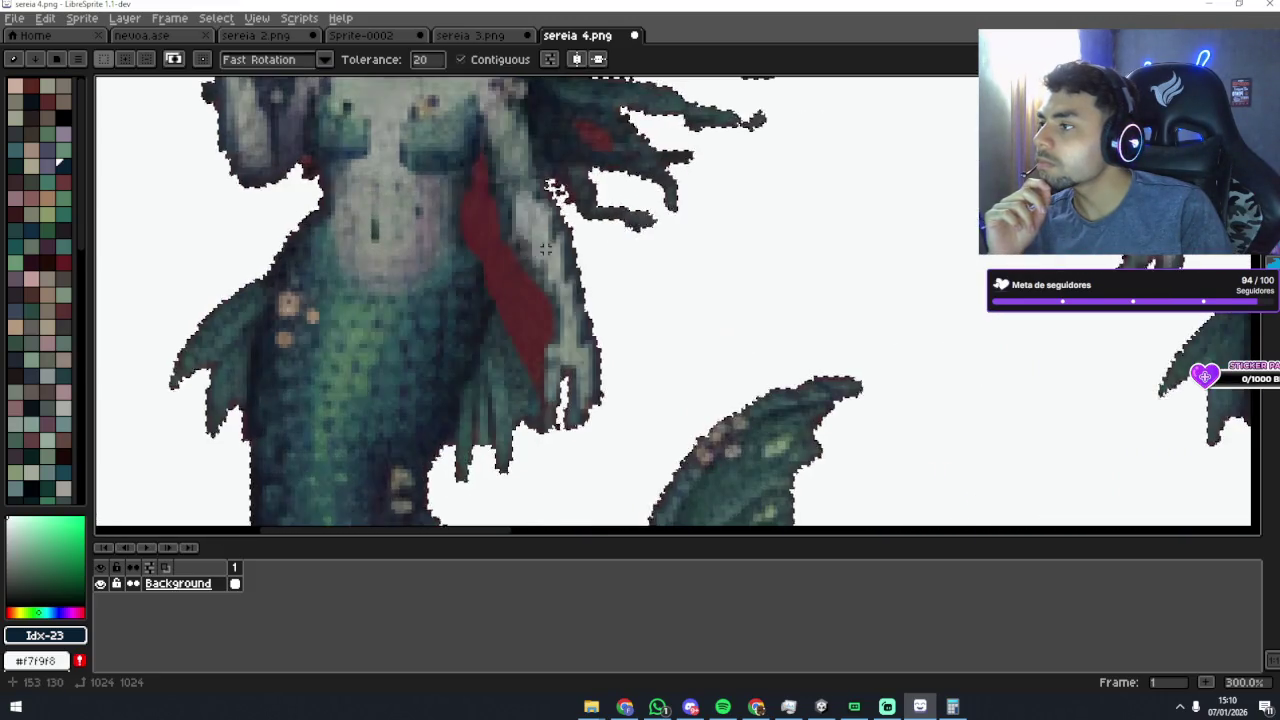
scroll(600, 300, "left", 2)
left_click(635, 317)
key("Delete")
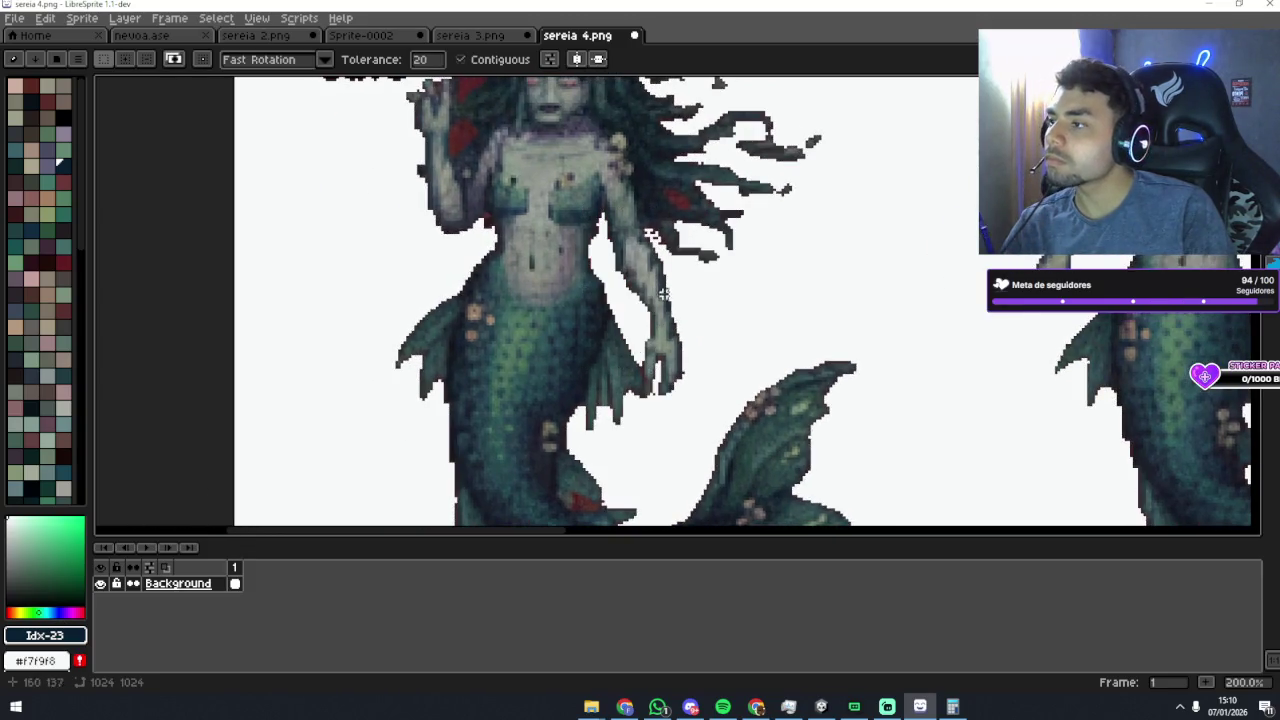
Step: Delete the red patch by the raised hand and select the remaining small patches
scroll(600, 260, "up", 2)
scroll(600, 260, "left", 2)
left_click(586, 250)
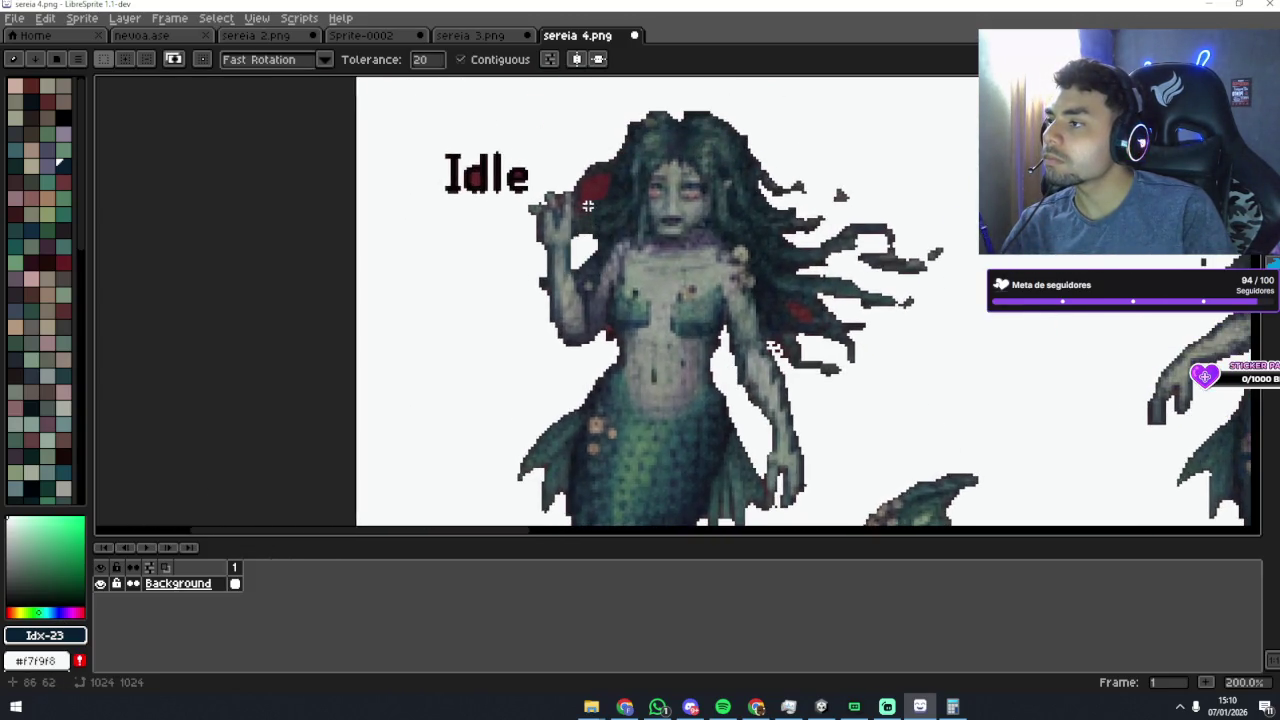
key("Delete")
scroll(790, 310, "down", 1)
left_click(772, 326)
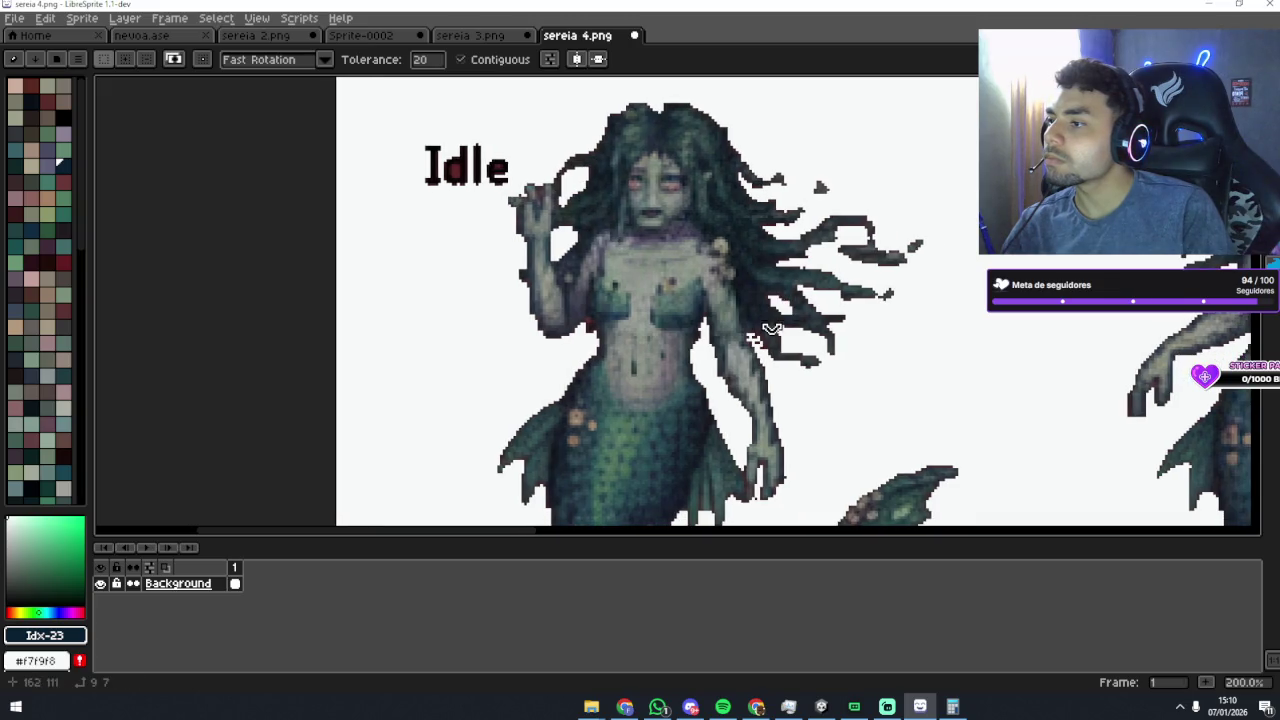
left_click(540, 196)
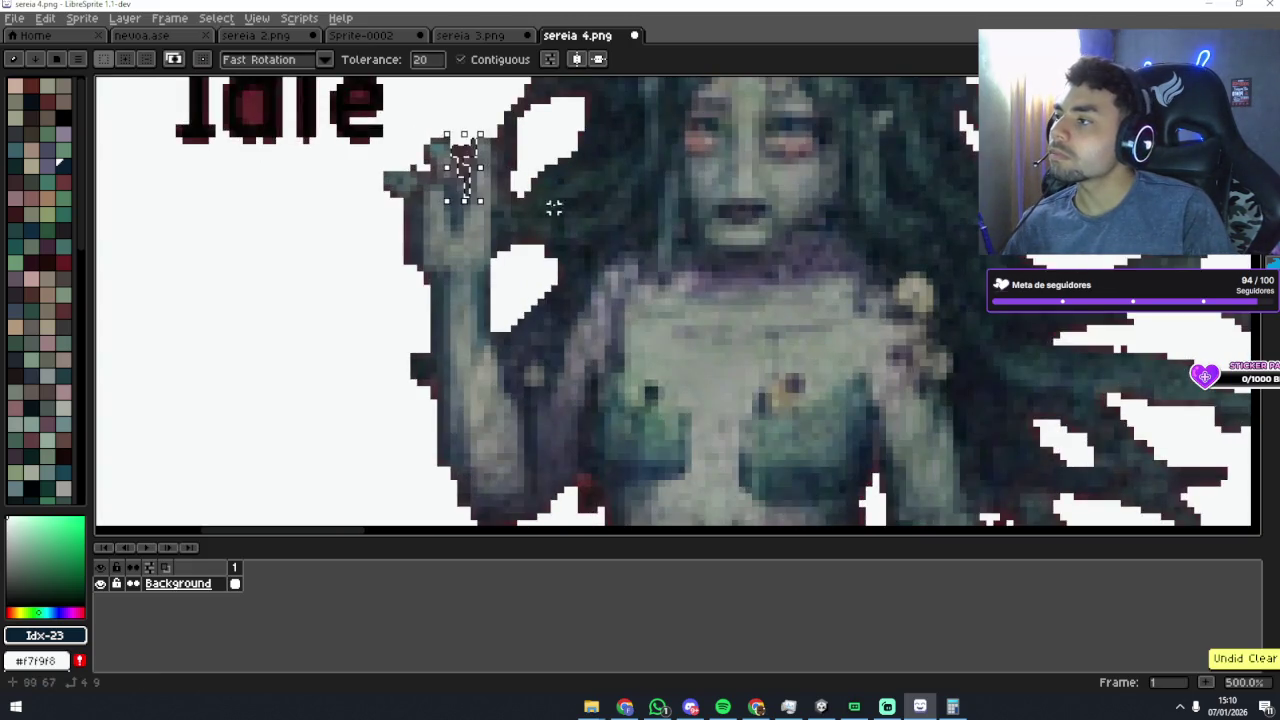
scroll(545, 198, "up", 3)
left_click(480, 137)
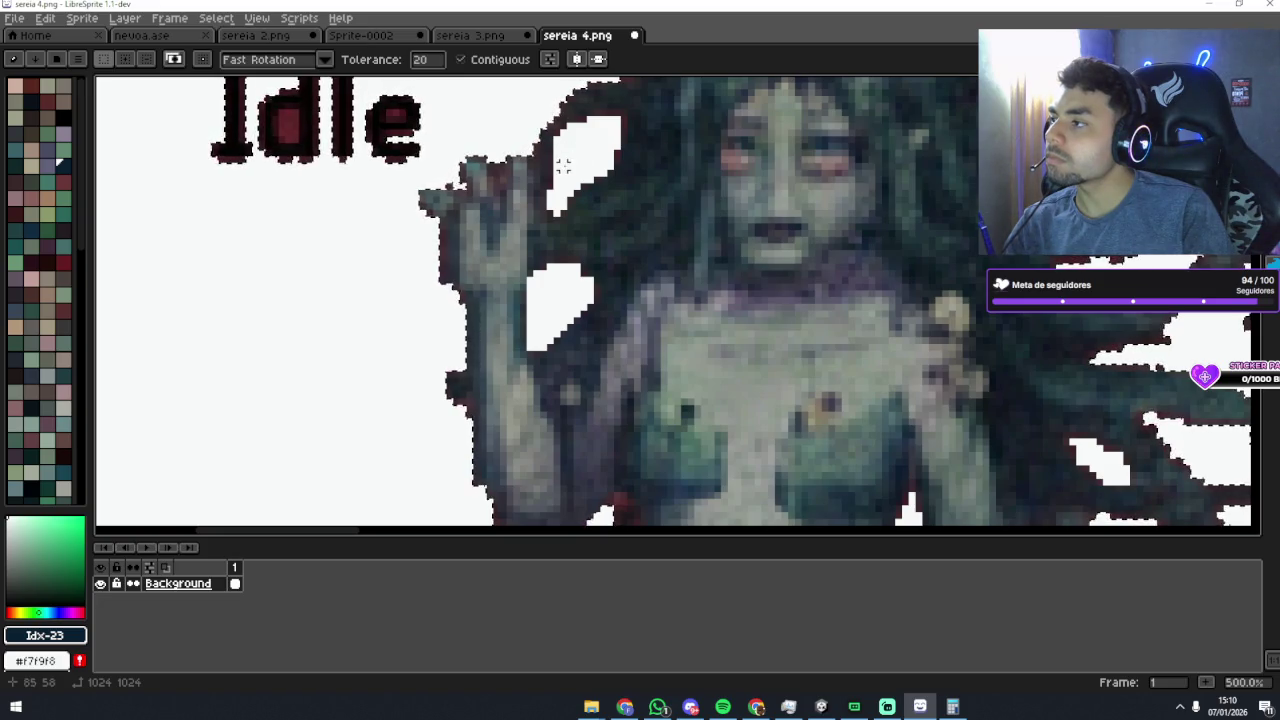
scroll(495, 170, "down", 4)
scroll(568, 224, "down", 1)
scroll(603, 237, "up", 4)
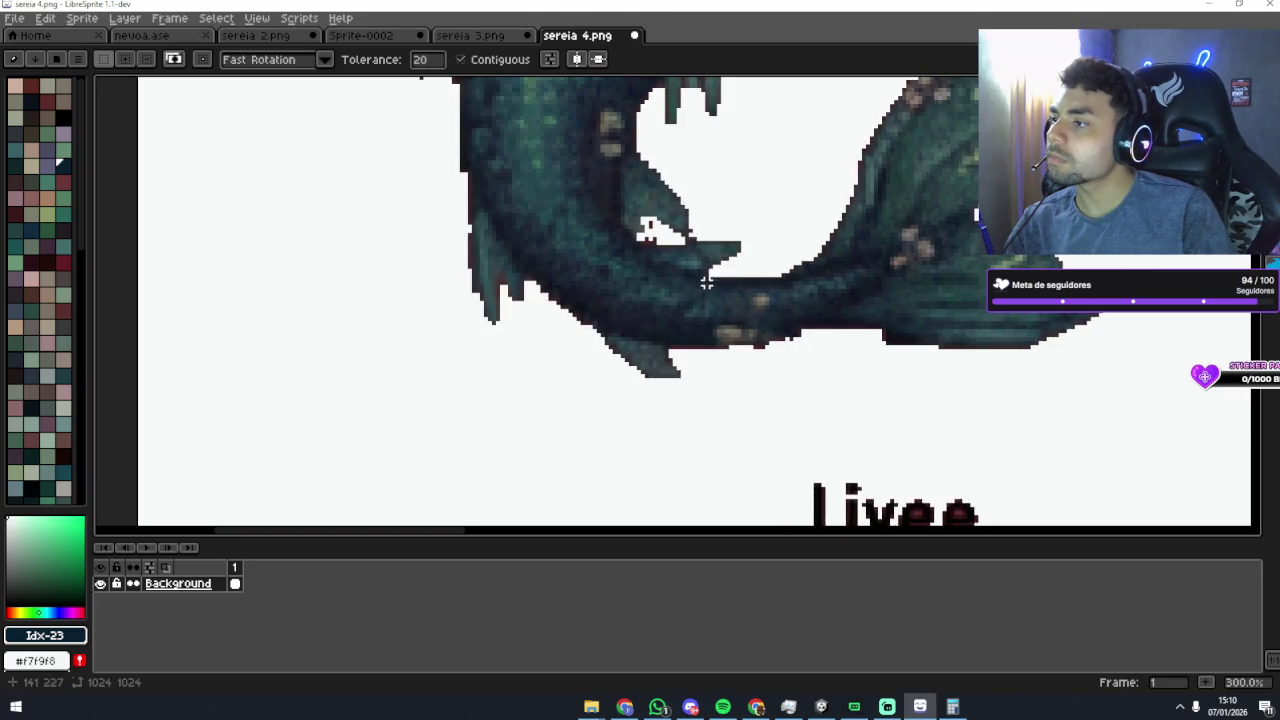
Step: Switch to the Eraser, deselect, and set the brush size to 3 px
key("e")
key("ctrl+d")
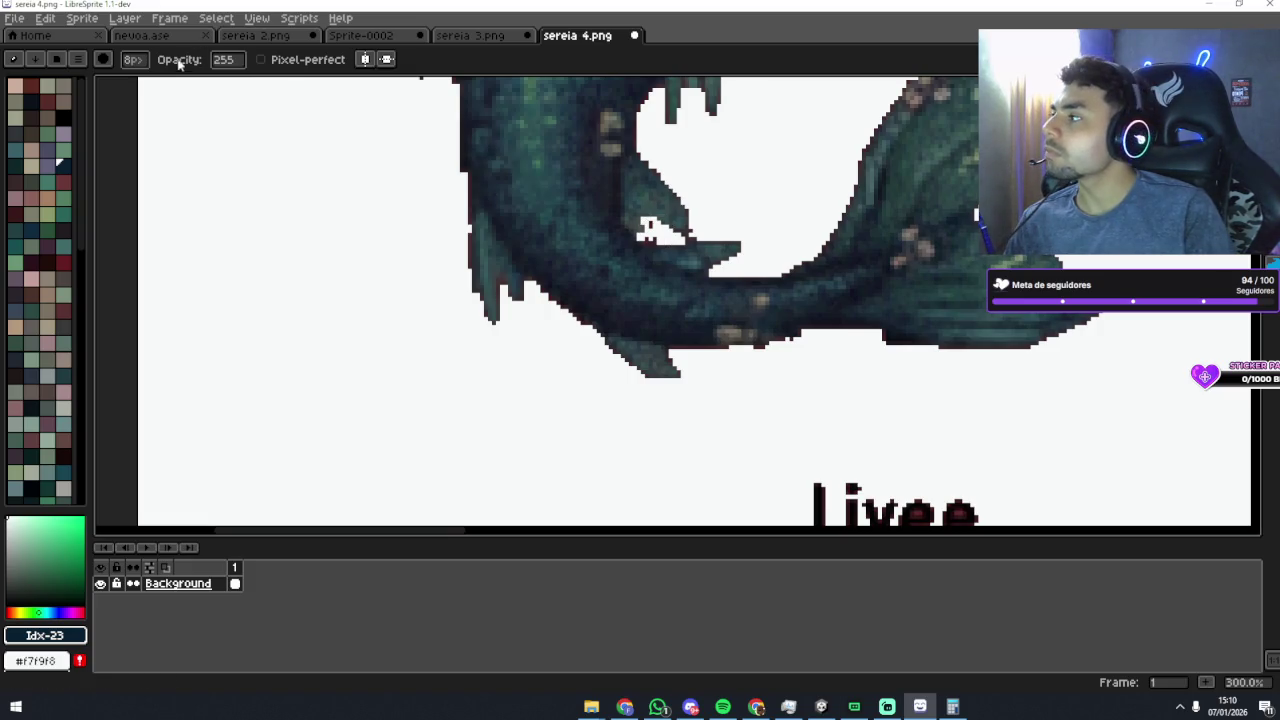
left_click(140, 61)
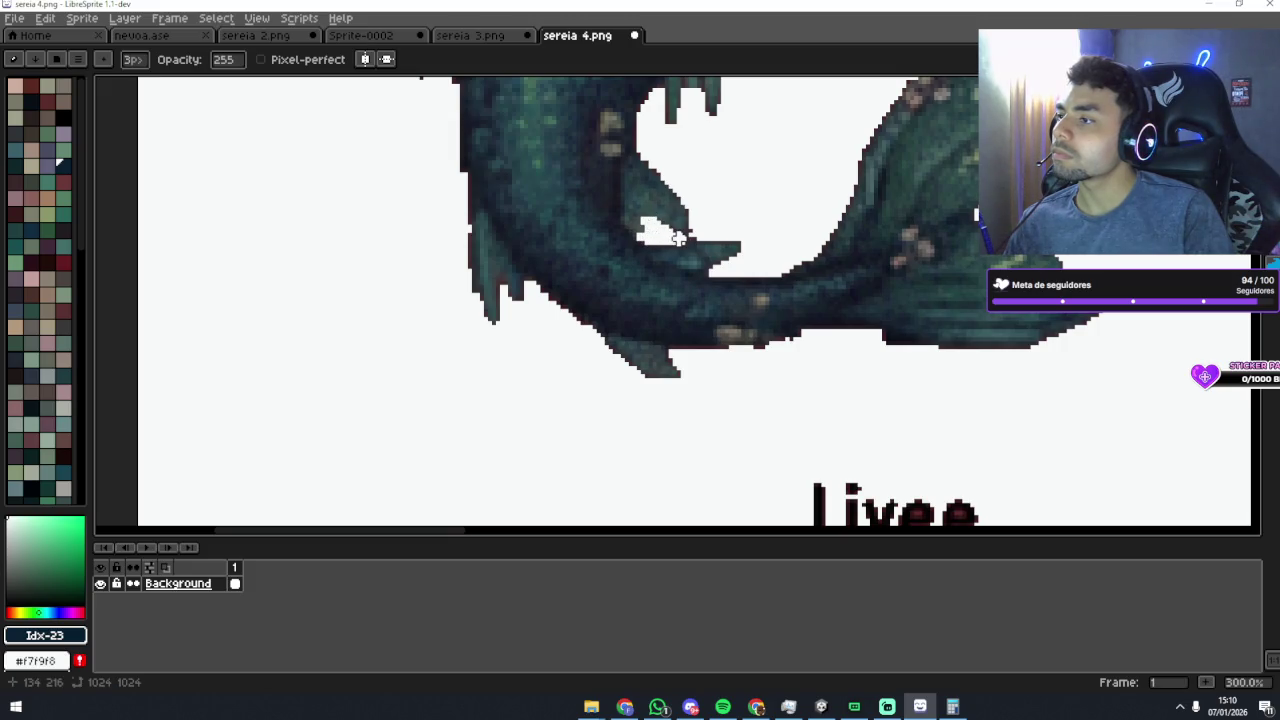
scroll(723, 222, "down", 3)
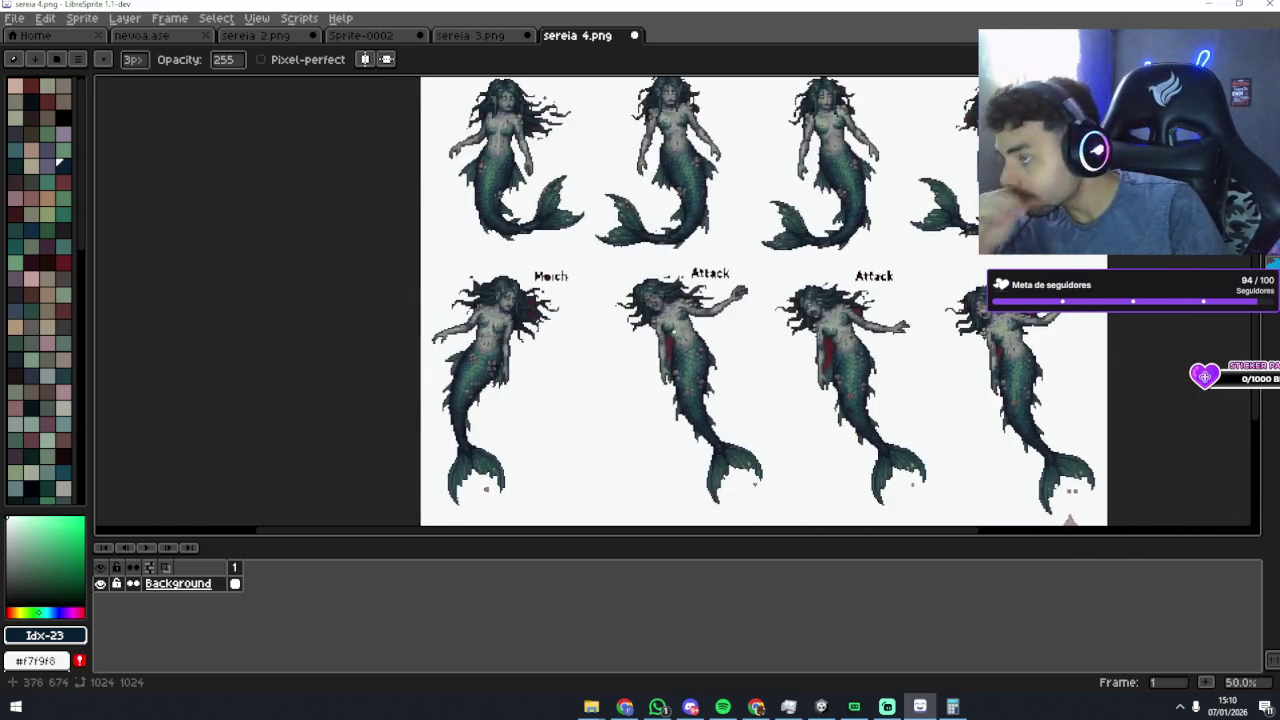
Step: Magic Wand-select a small stray patch on the mermaid, then deselect it
scroll(682, 262, "up", 4)
key("w")
scroll(684, 195, "left", 5)
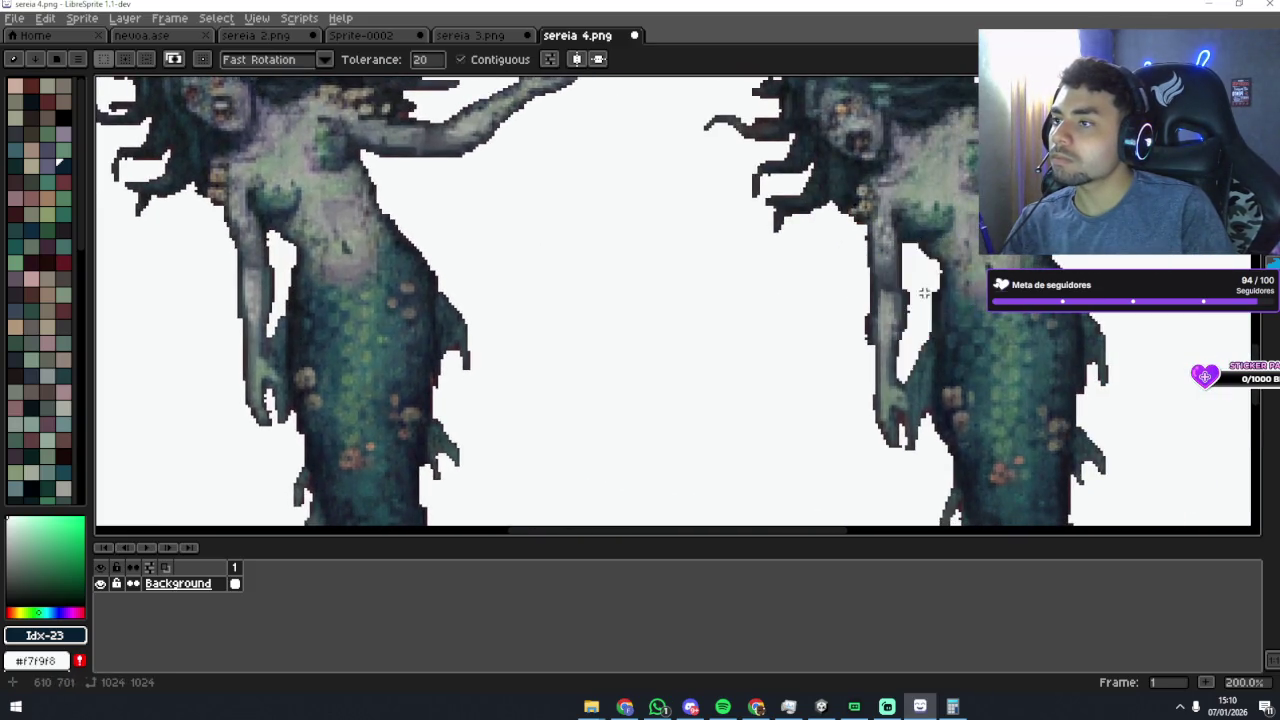
scroll(750, 230, "up", 2)
scroll(700, 200, "left", 3)
left_click(591, 177)
key("ctrl+d")
Step: Select the reddish pixels near the mermaid
scroll(730, 272, "right", 4)
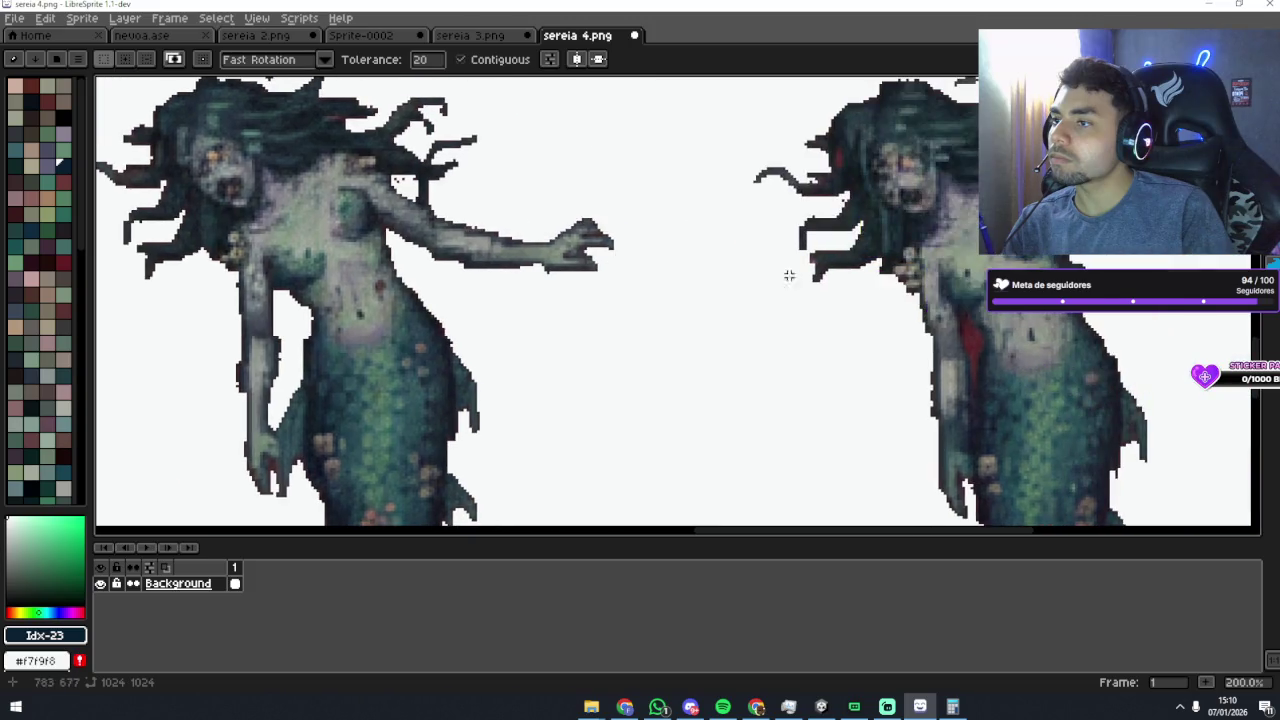
scroll(800, 324, "right", 3)
scroll(800, 324, "up", 1)
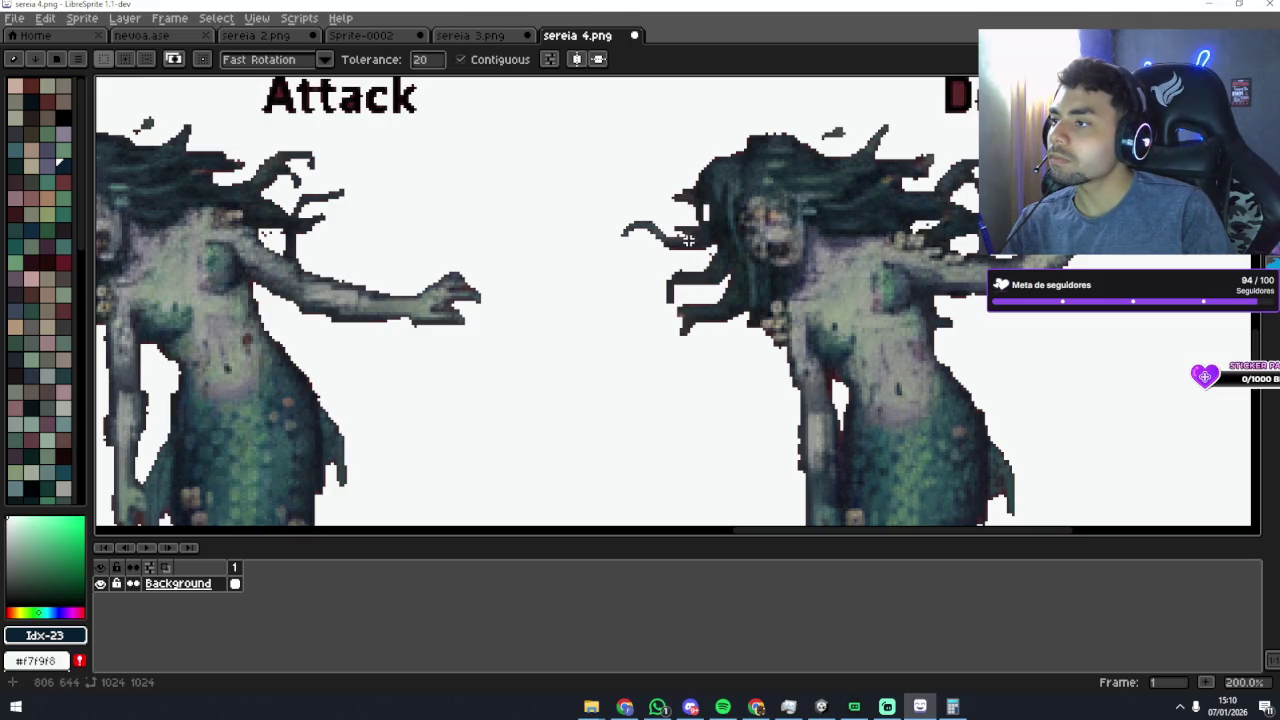
scroll(571, 257, "left", 5)
scroll(583, 340, "right", 8)
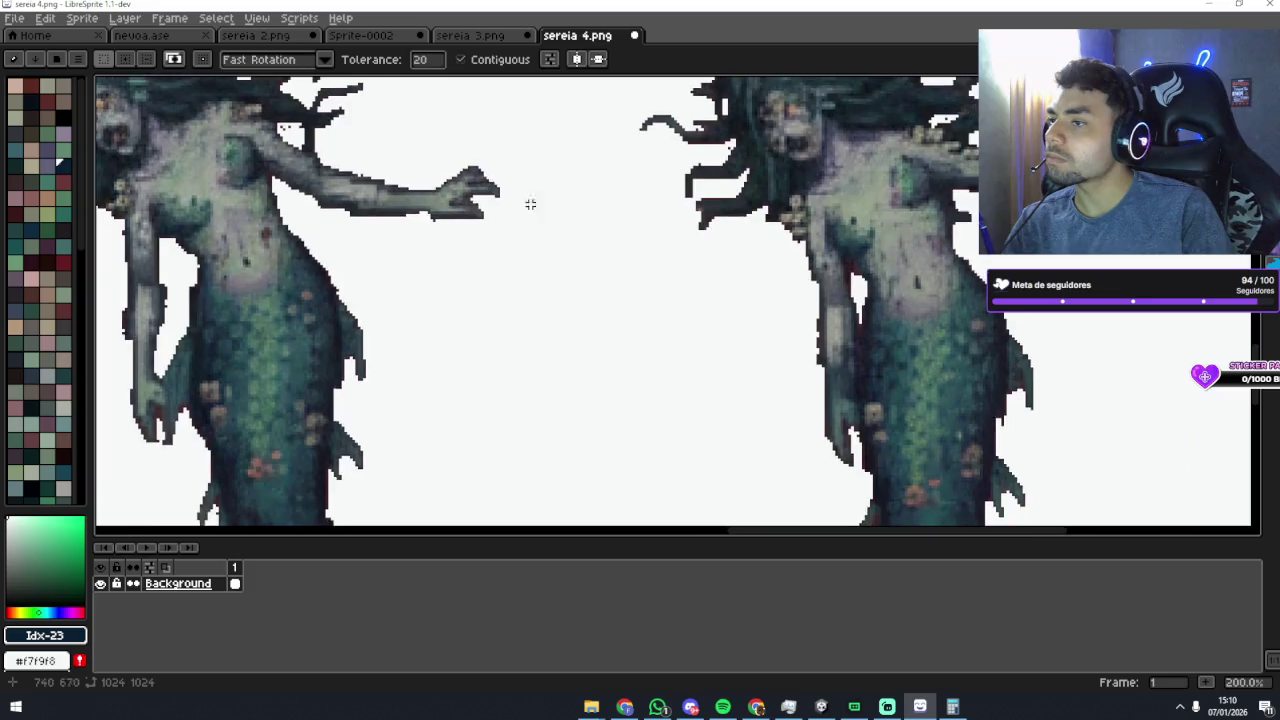
scroll(583, 340, "down", 3)
scroll(603, 283, "up", 1)
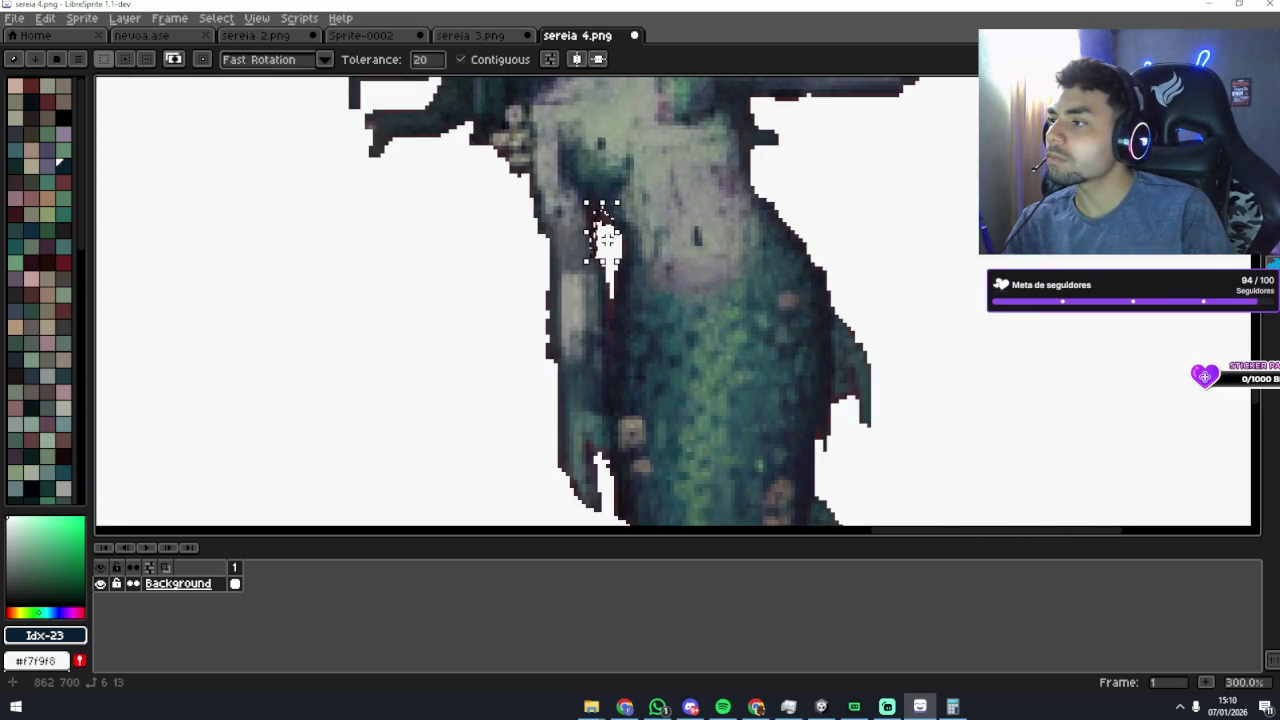
scroll(611, 303, "down", 4)
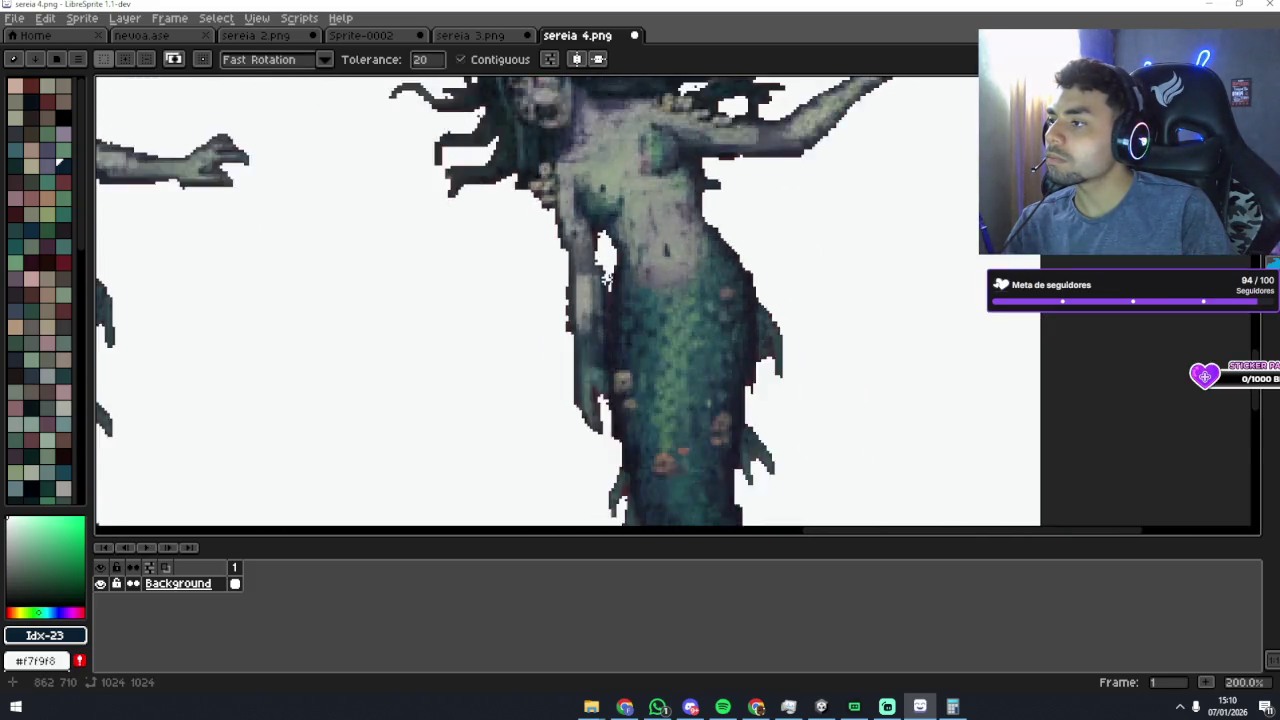
scroll(566, 277, "left", 4)
scroll(444, 306, "up", 4)
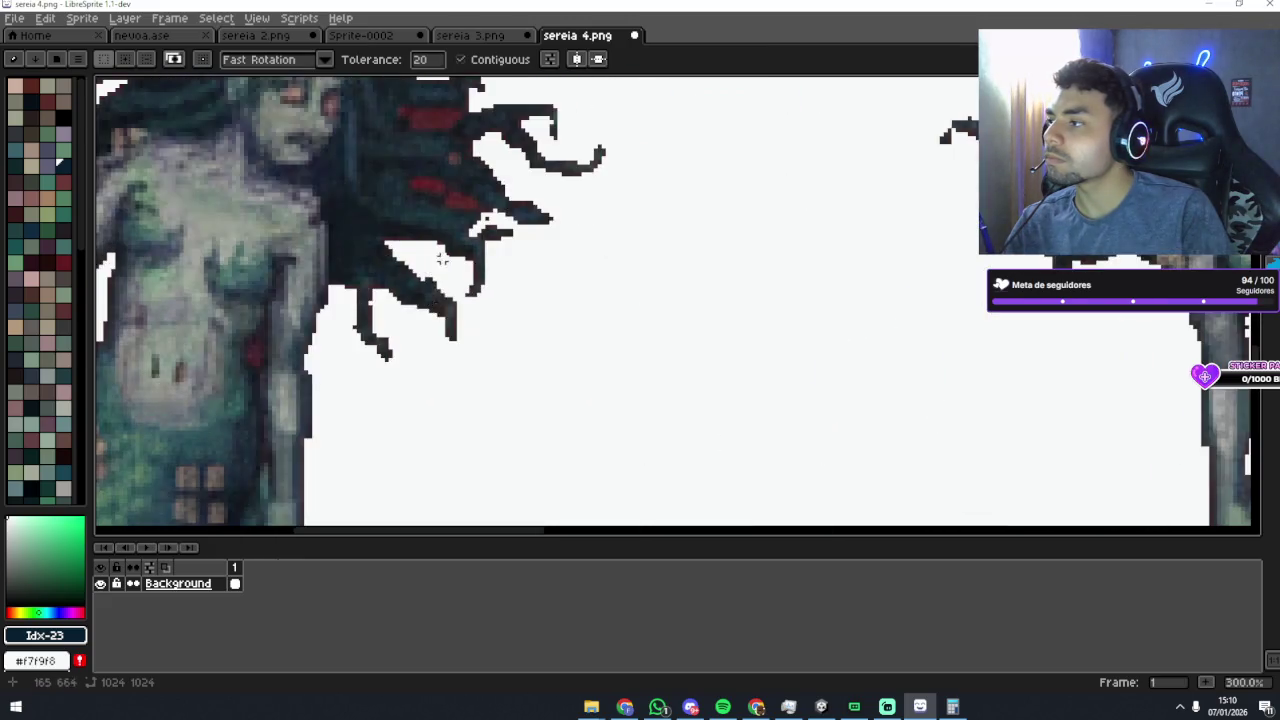
scroll(503, 229, "down", 1)
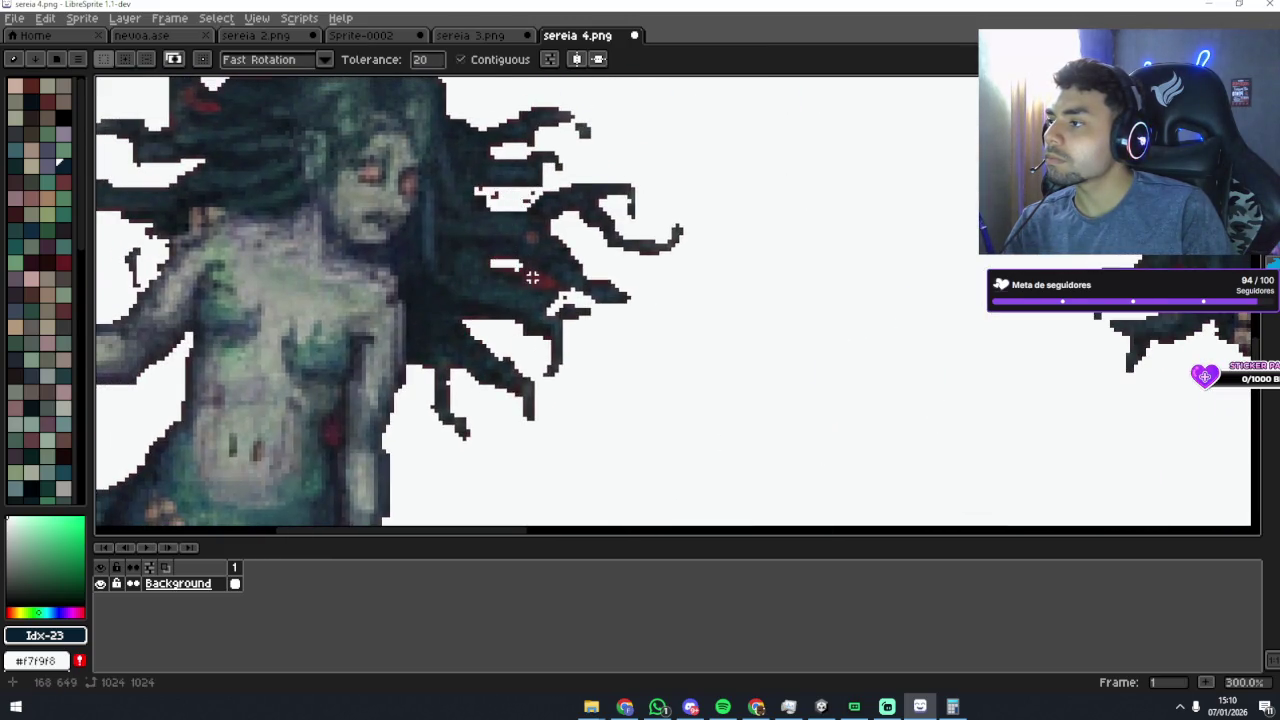
scroll(500, 230, "up", 2)
scroll(498, 246, "left", 4)
left_click(406, 202)
Step: Fill the red hair region and a small red hair patch with the dark hair colour
scroll(450, 213, "up", 1)
scroll(537, 206, "down", 4)
scroll(450, 343, "right", 4)
scroll(450, 343, "up", 3)
scroll(674, 291, "right", 2)
scroll(674, 291, "up", 4)
scroll(620, 349, "right", 1)
scroll(662, 297, "up", 2)
scroll(616, 250, "left", 1)
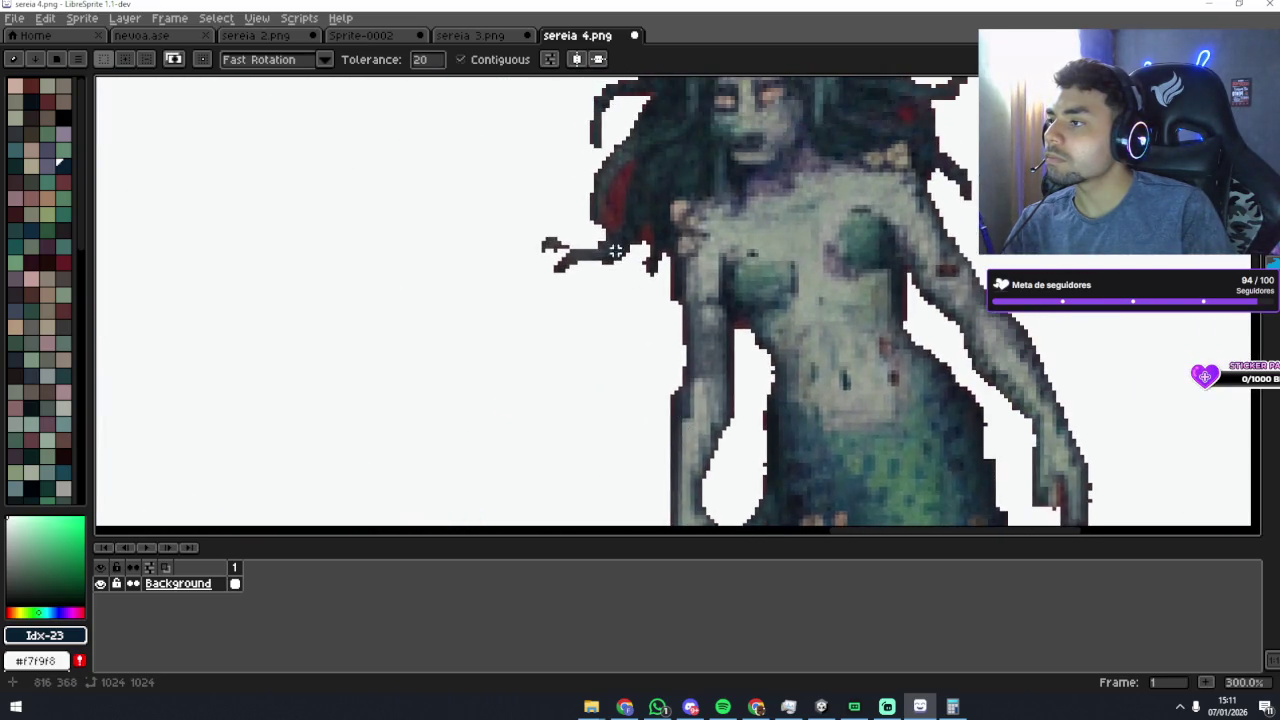
left_click(615, 199)
scroll(743, 325, "down", 4)
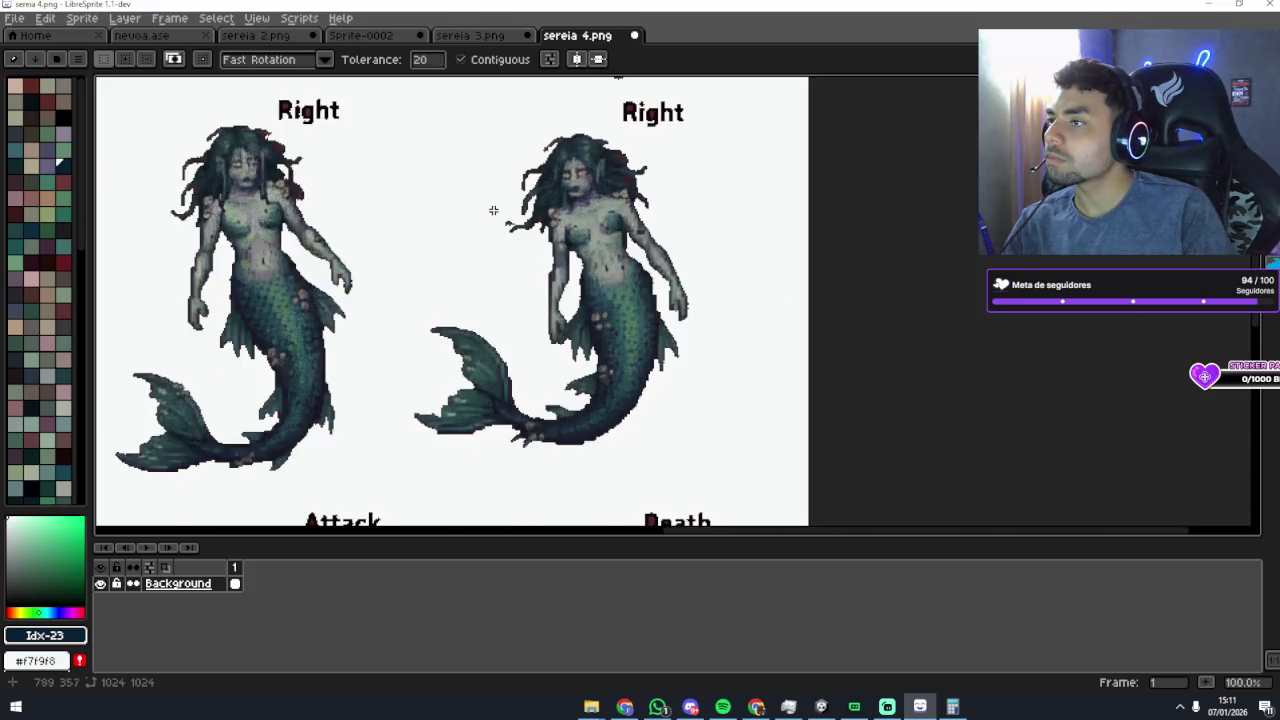
scroll(491, 209, "up", 1)
scroll(491, 209, "right", 1)
scroll(497, 269, "up", 4)
left_click(465, 265)
Step: Whiten the four red streaks beside the mermaid's arm
scroll(483, 327, "down", 3)
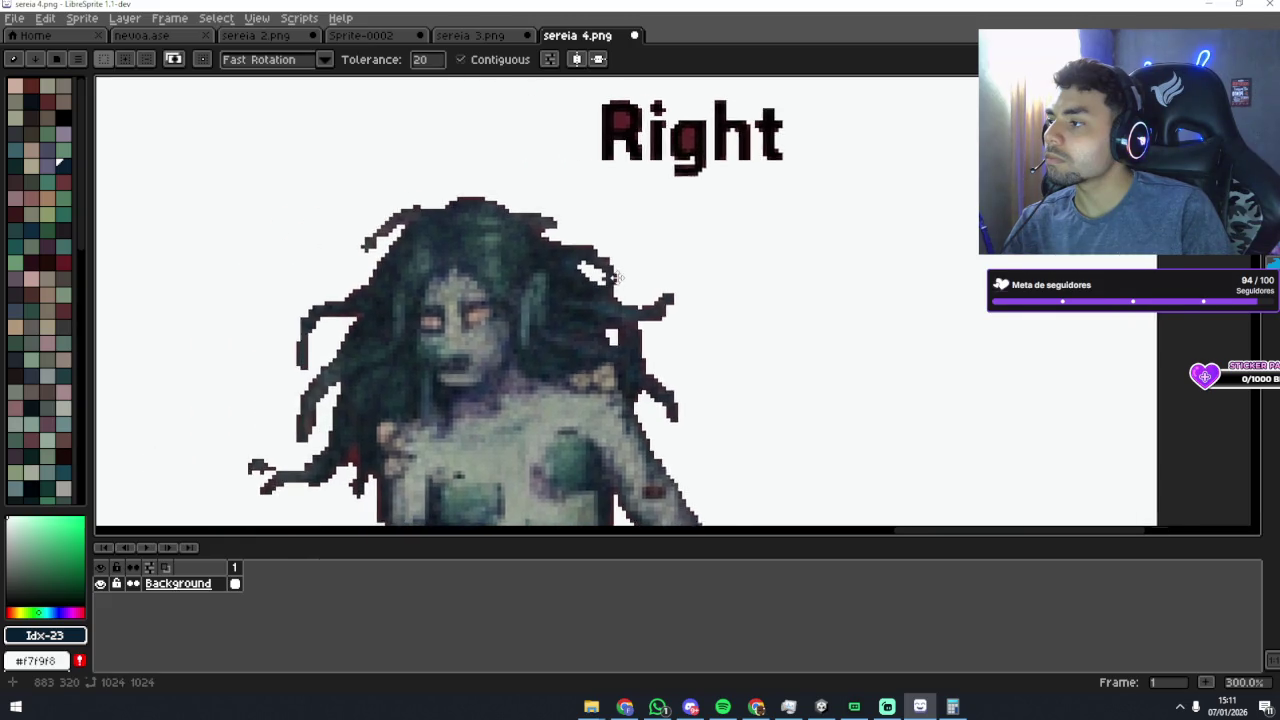
scroll(606, 292, "up", 3)
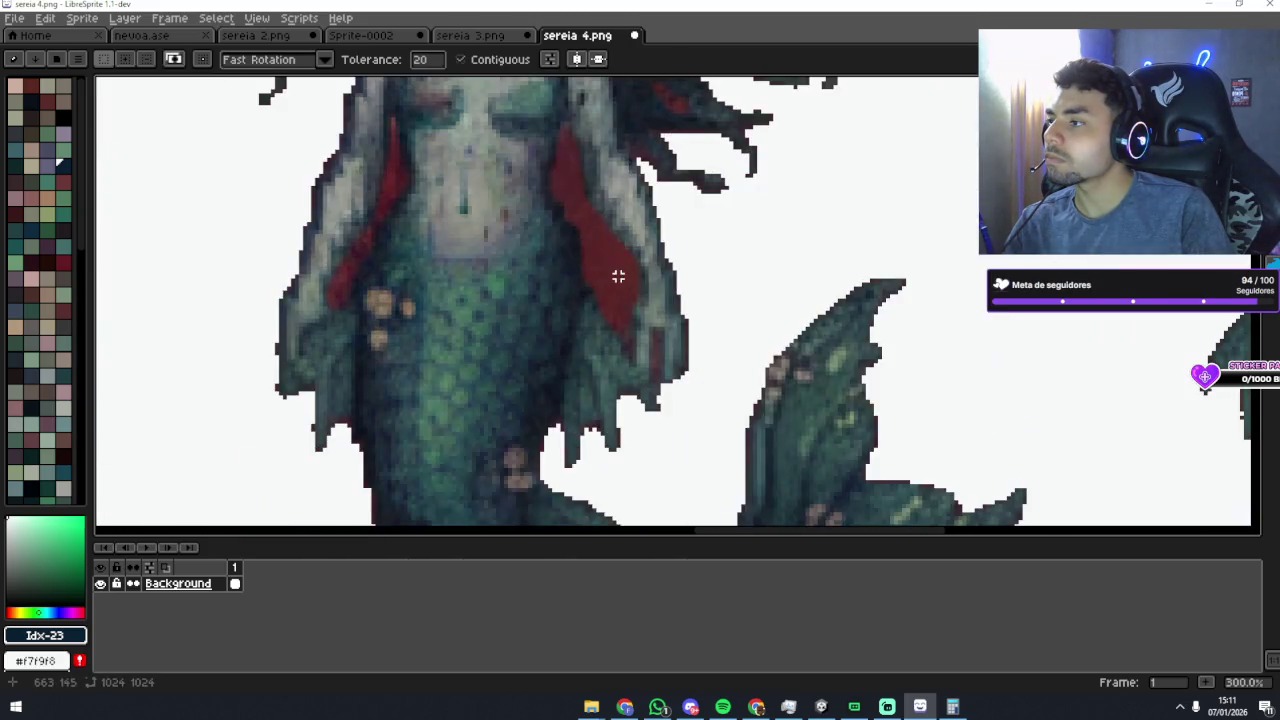
left_click(389, 196)
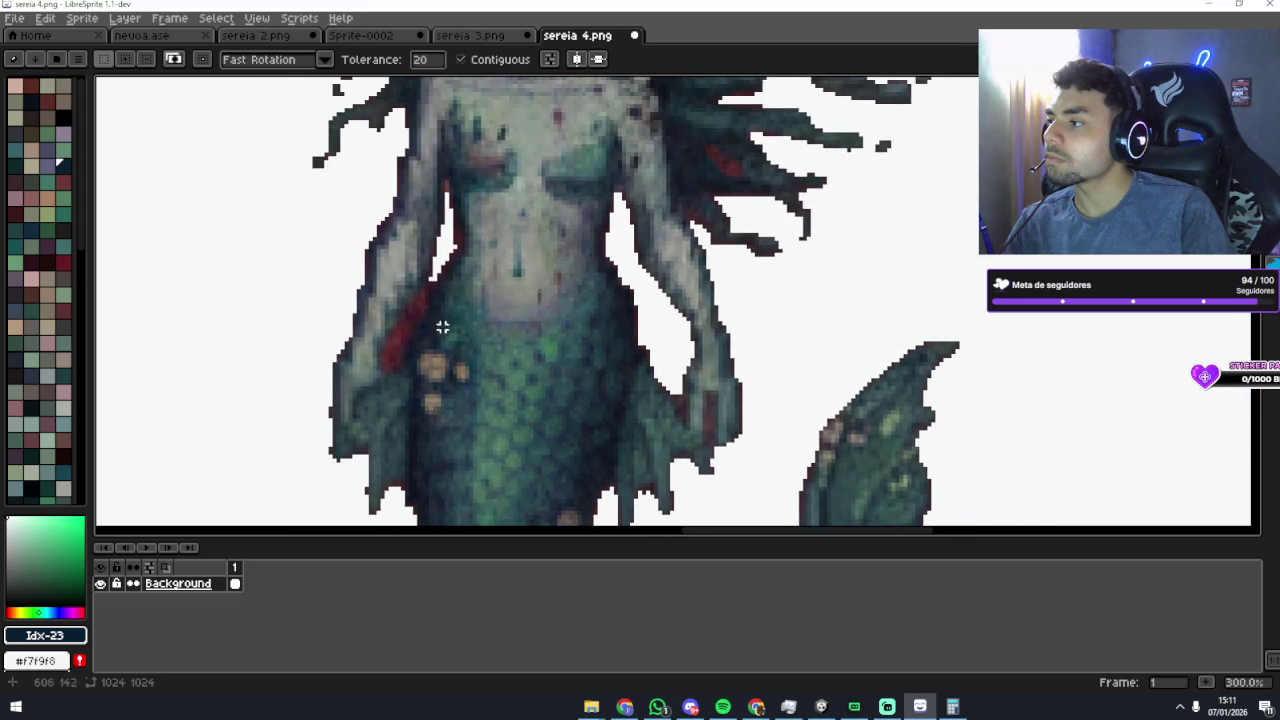
left_click(412, 318)
left_click(407, 334)
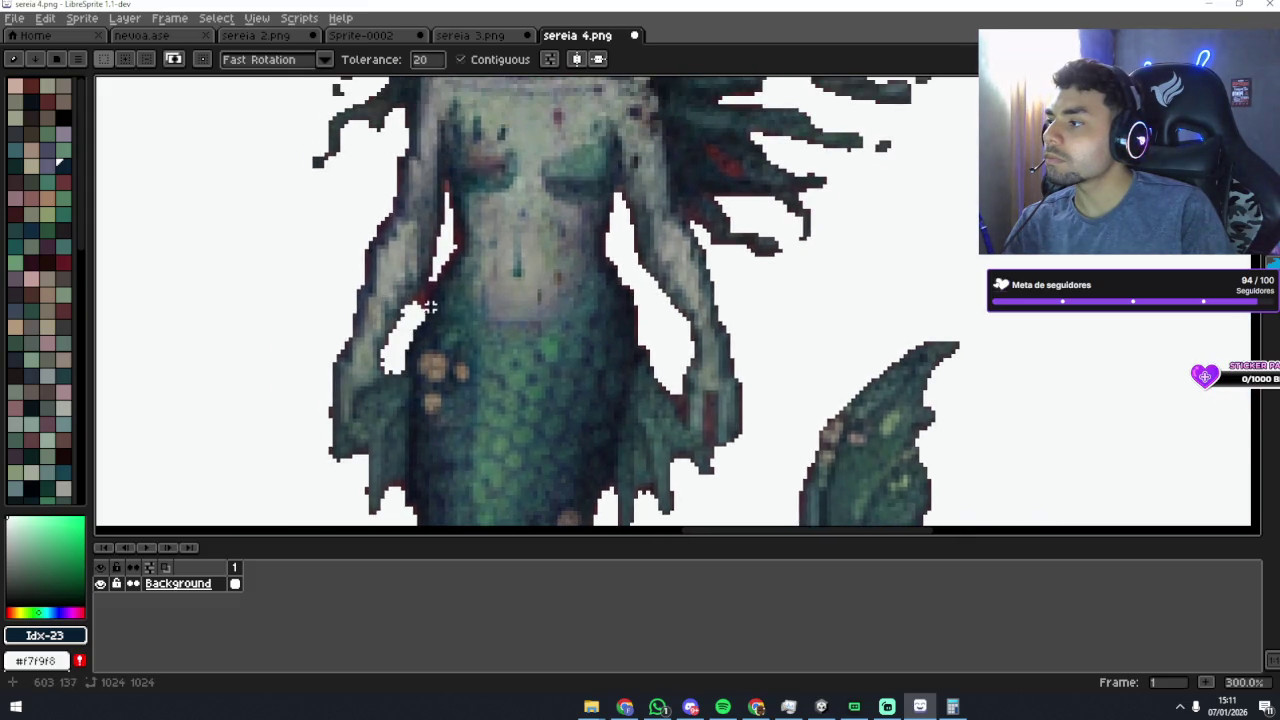
left_click(422, 296)
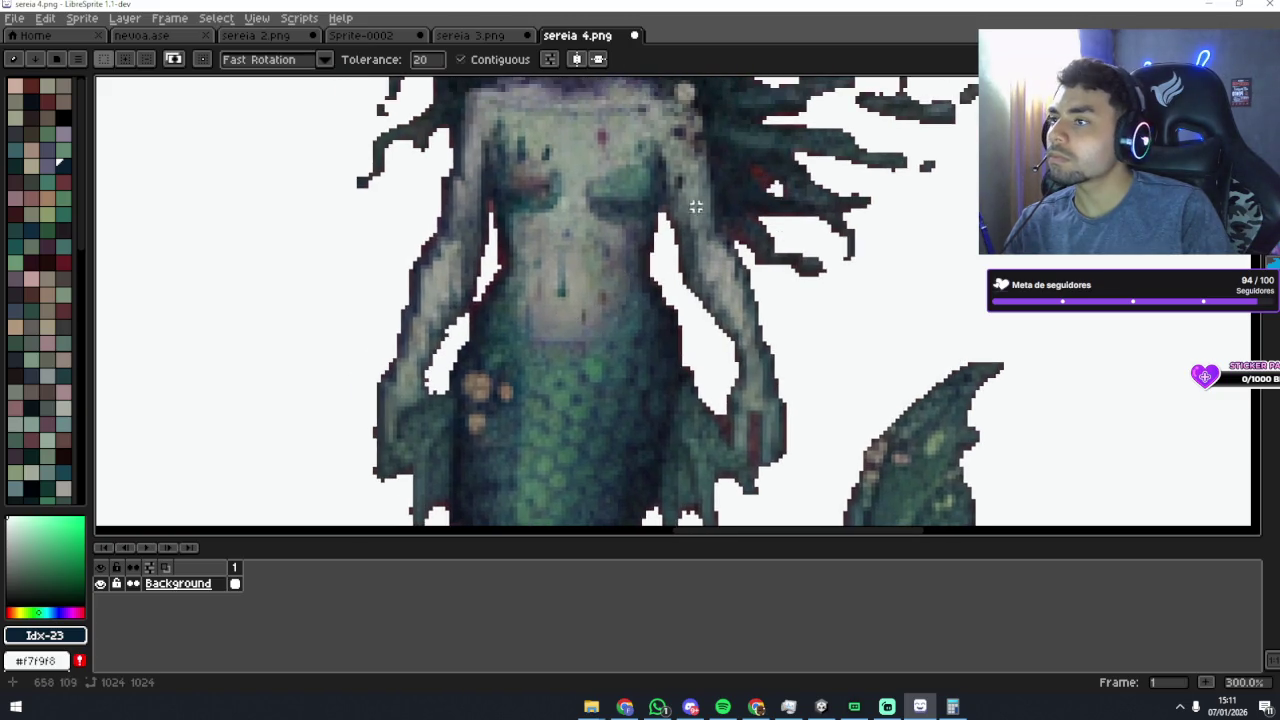
Step: Fill the reddish specks beside the raised arm and in the hair of the mermaid
left_click_drag(766, 180, 707, 280)
scroll(707, 280, "down", 2)
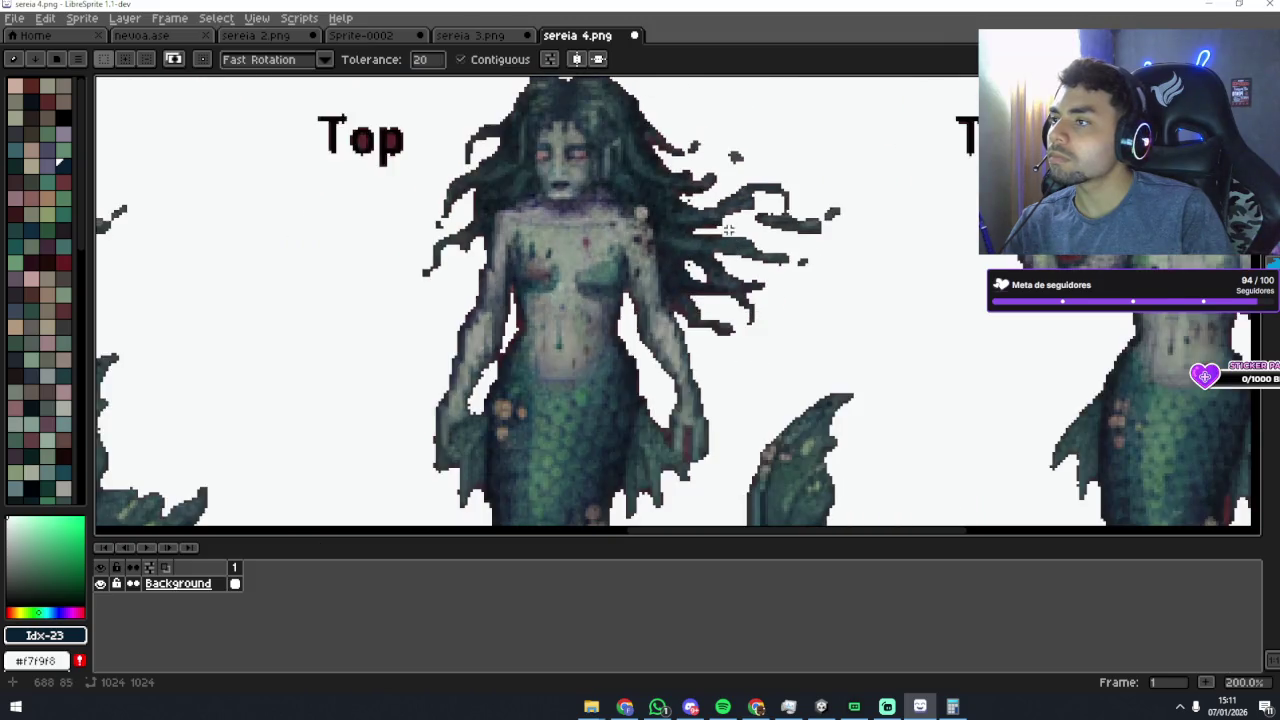
left_click(725, 306)
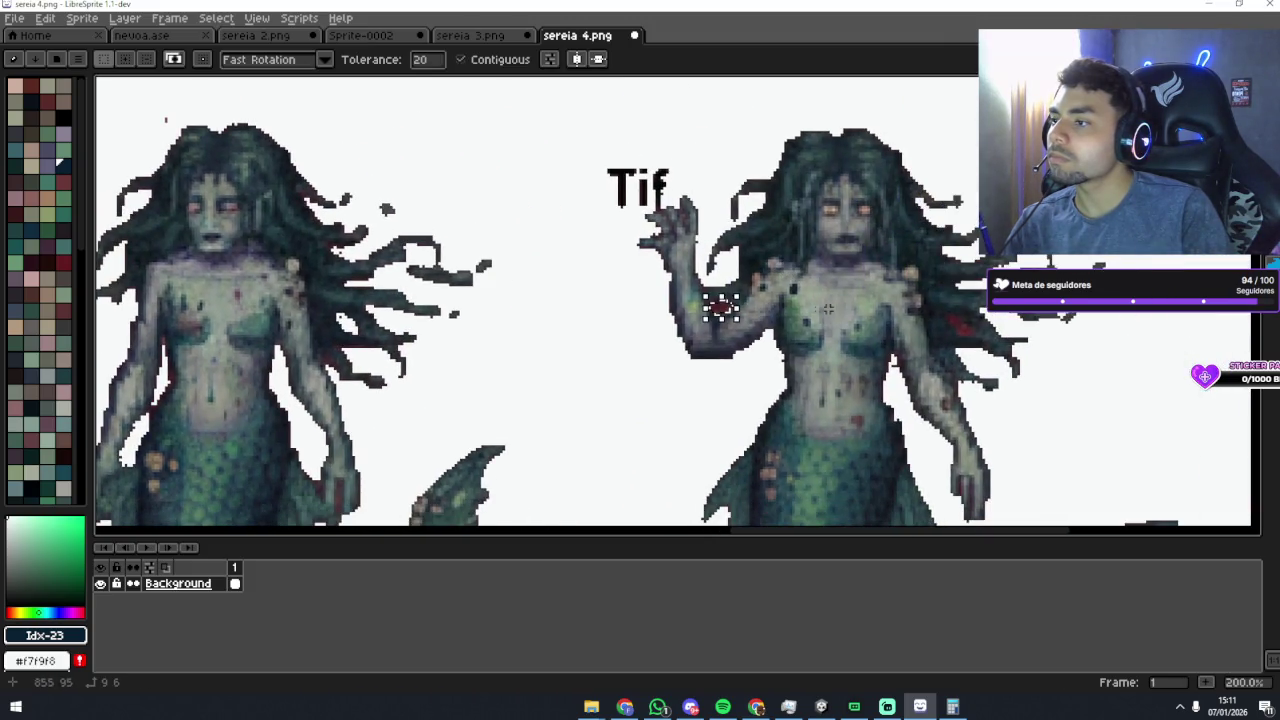
left_click(961, 325)
scroll(1096, 352, "down", 3)
scroll(1096, 352, "up", 1)
scroll(779, 342, "up", 4)
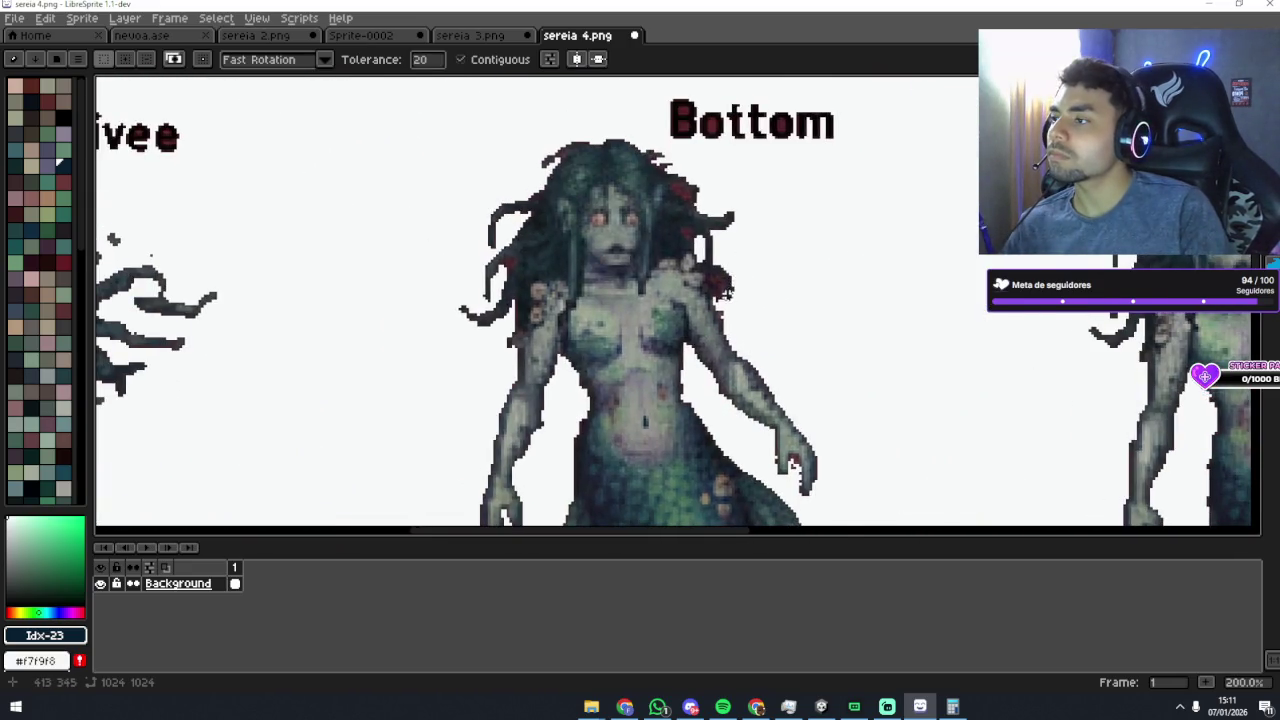
scroll(728, 293, "down", 2)
Step: Check the Livee, Bottom, Tit and Top mermaids, then select the entire canvas
mouse_move(953, 434)
left_mouse_down()
mouse_move(994, 506)
mouse_move(806, 271)
mouse_move(889, 344)
mouse_move(771, 380)
mouse_move(640, 194)
left_mouse_up()
scroll(679, 252, "down", 3)
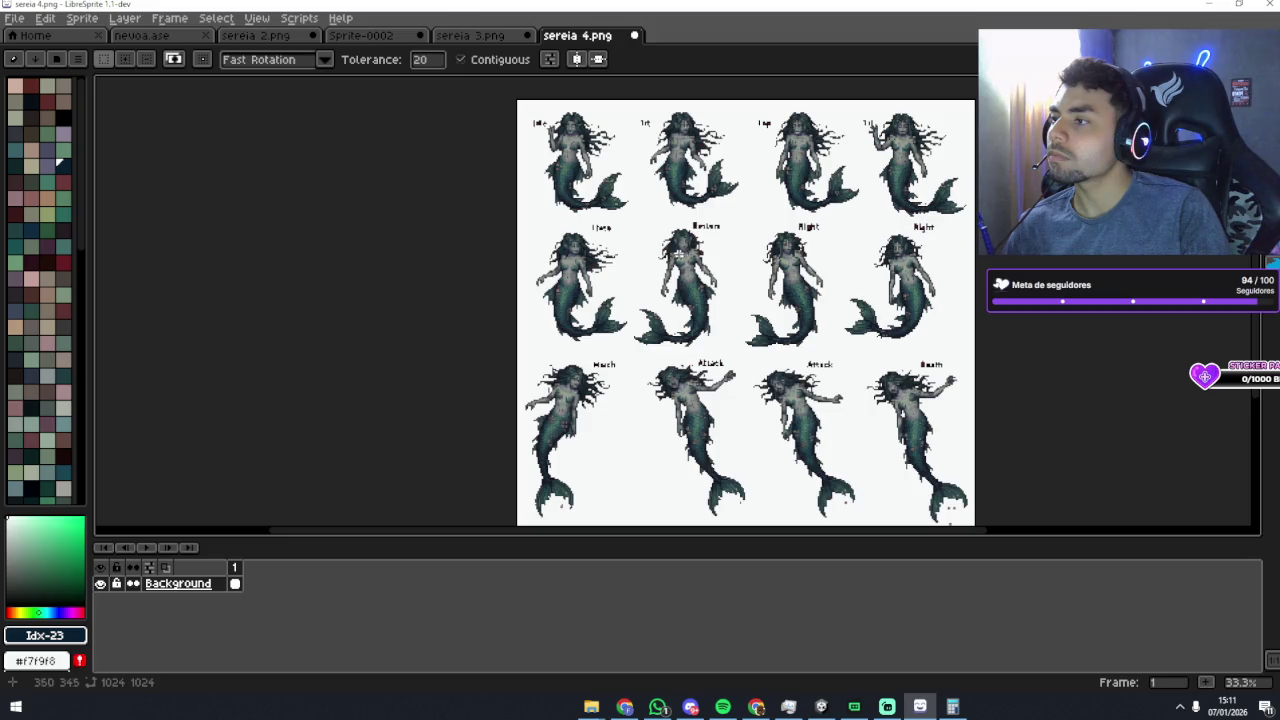
scroll(673, 249, "up", 1)
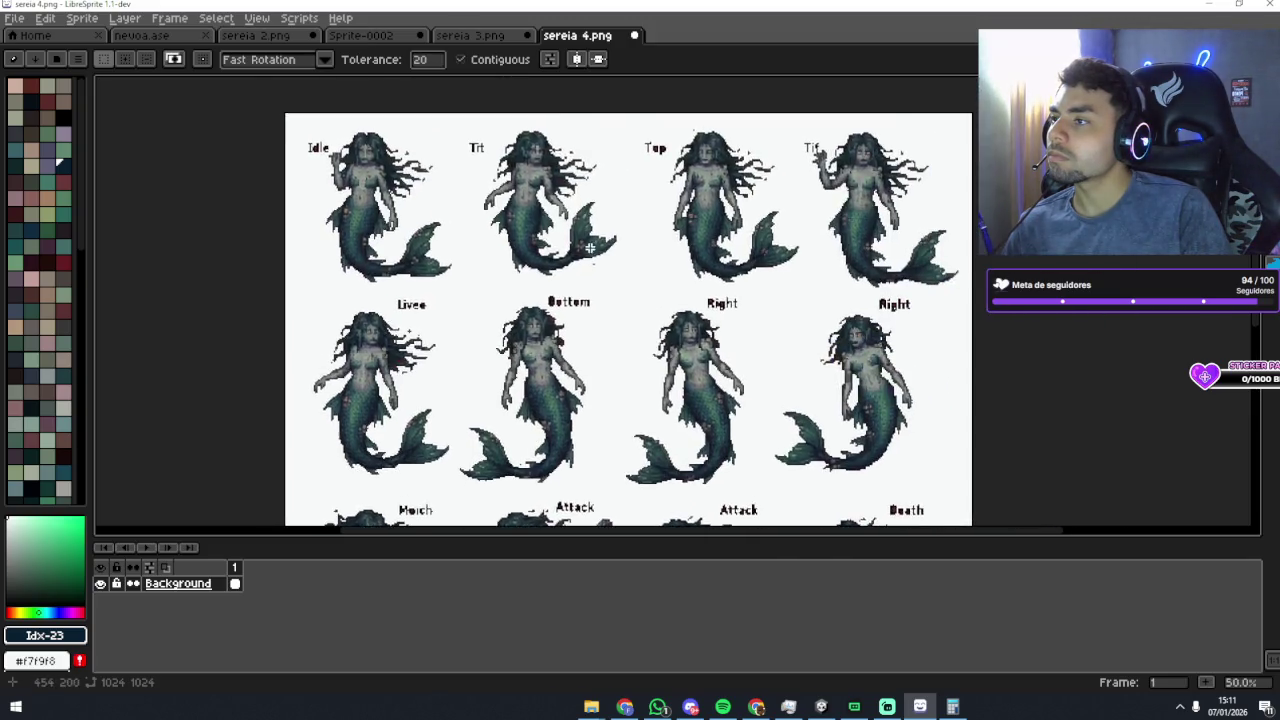
scroll(648, 312, "up", 2)
mouse_move(591, 244)
left_mouse_down()
mouse_move(574, 371)
mouse_move(542, 358)
mouse_move(546, 311)
mouse_move(642, 280)
left_mouse_up()
scroll(642, 280, "down", 3)
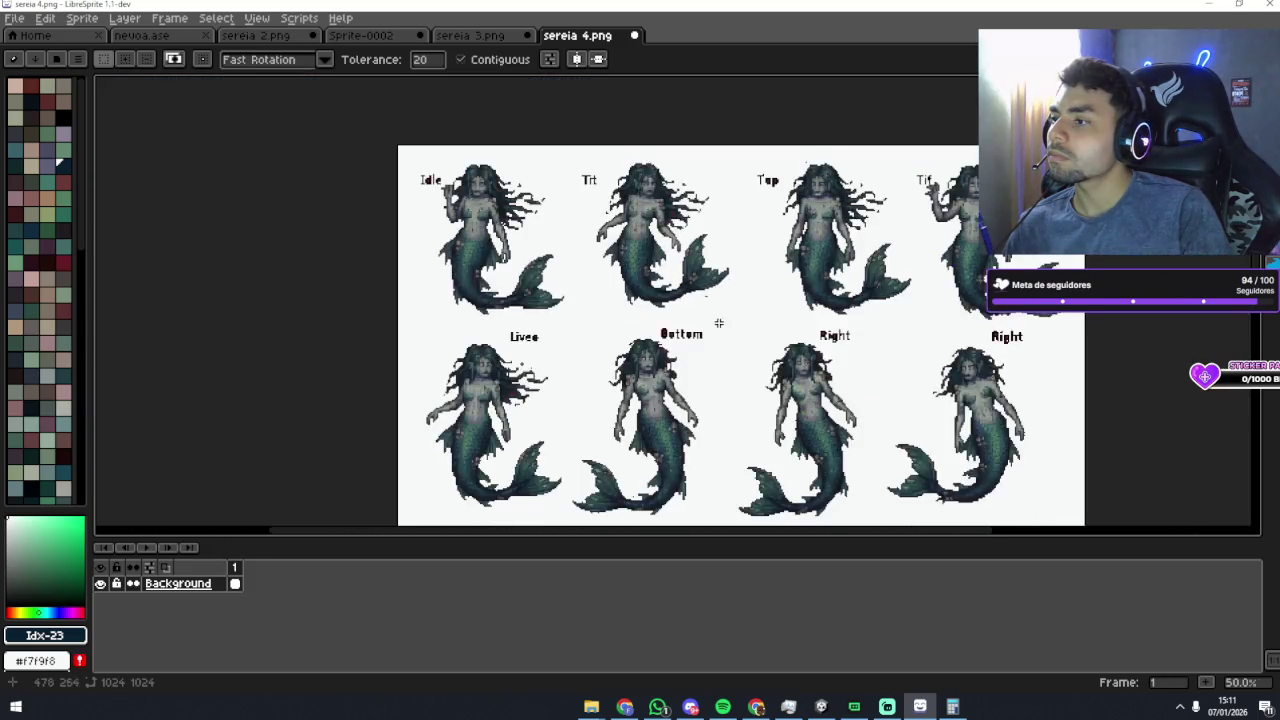
scroll(755, 327, "up", 1)
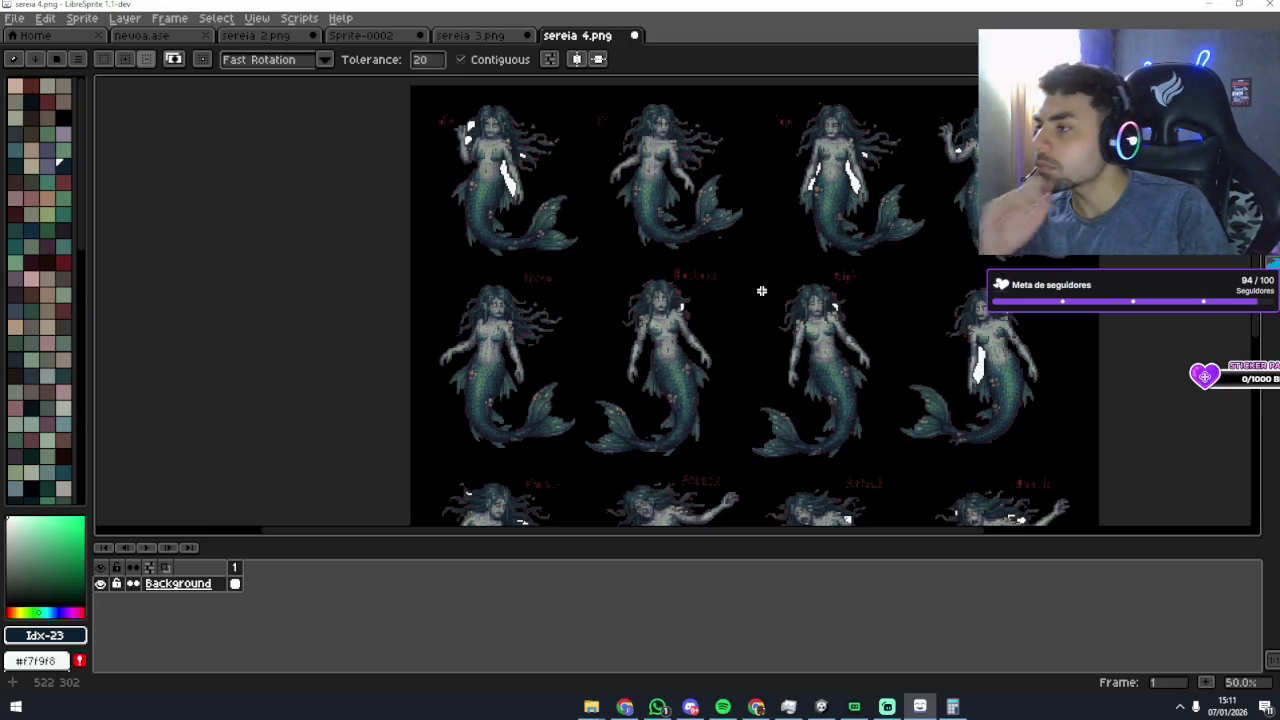
left_click(761, 291)
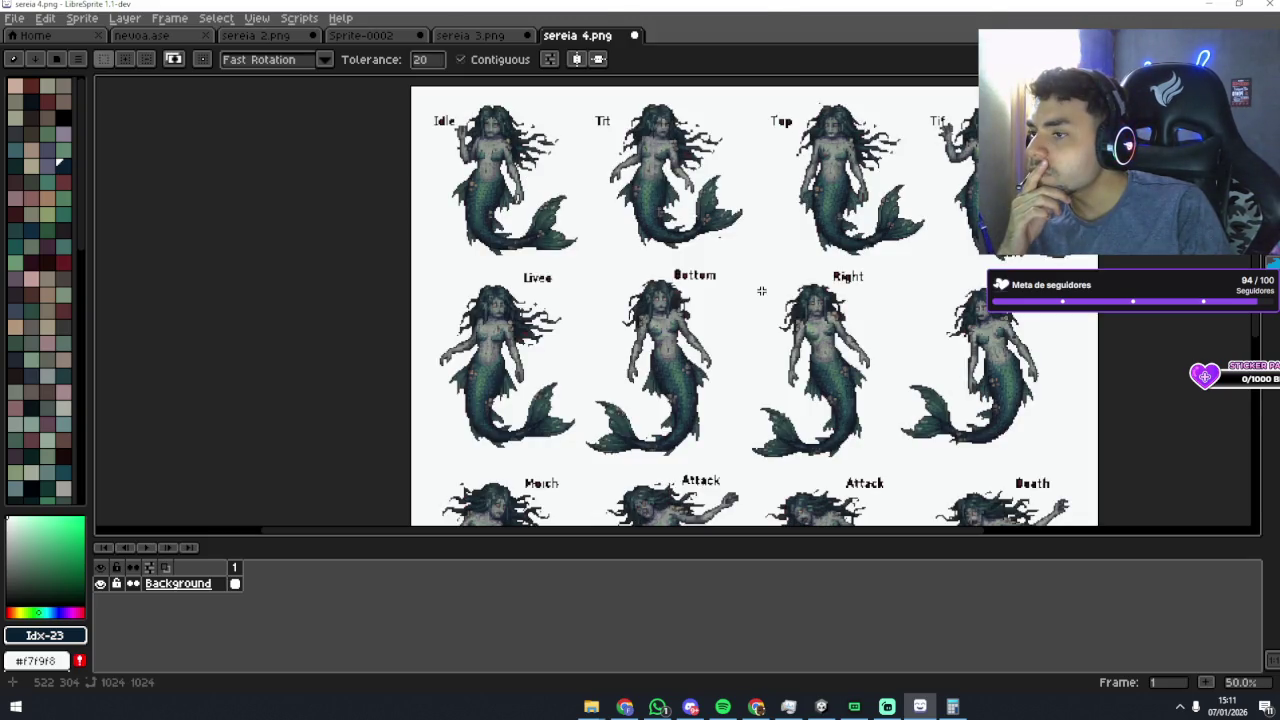
Step: Convert the Background layer to a regular layer and delete the selected white backdrop
right_click(215, 584)
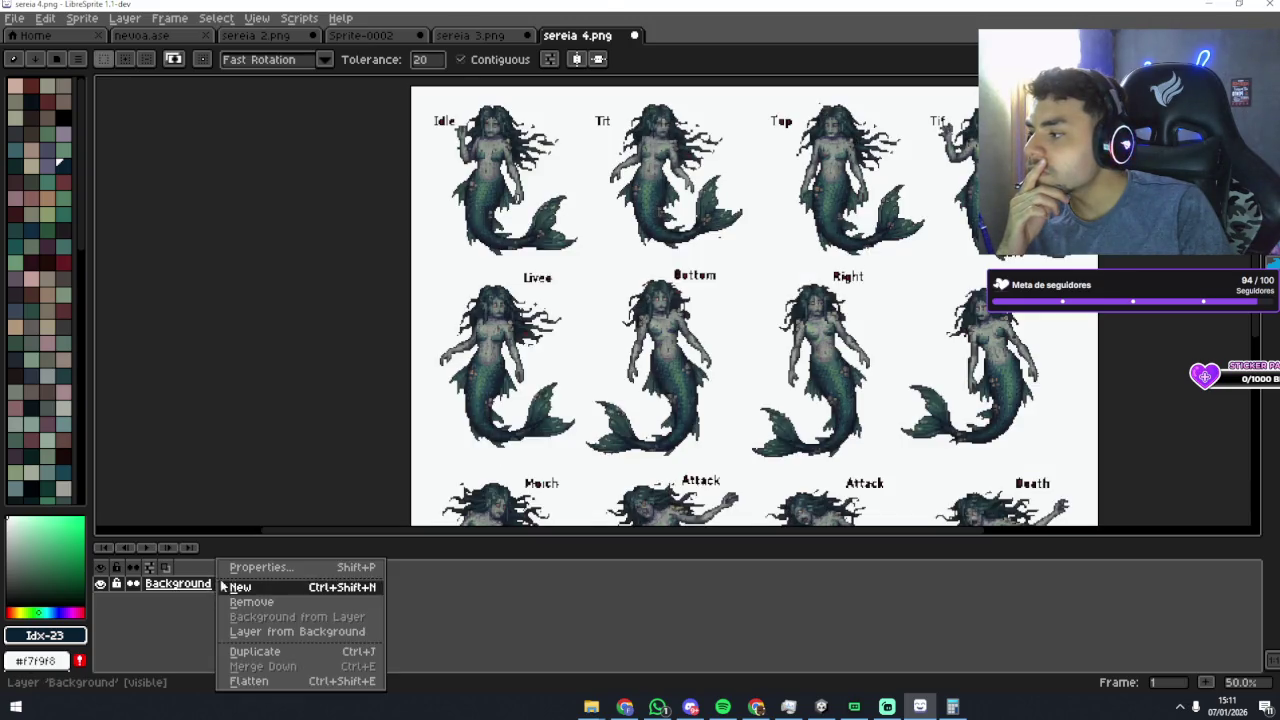
left_click(260, 634)
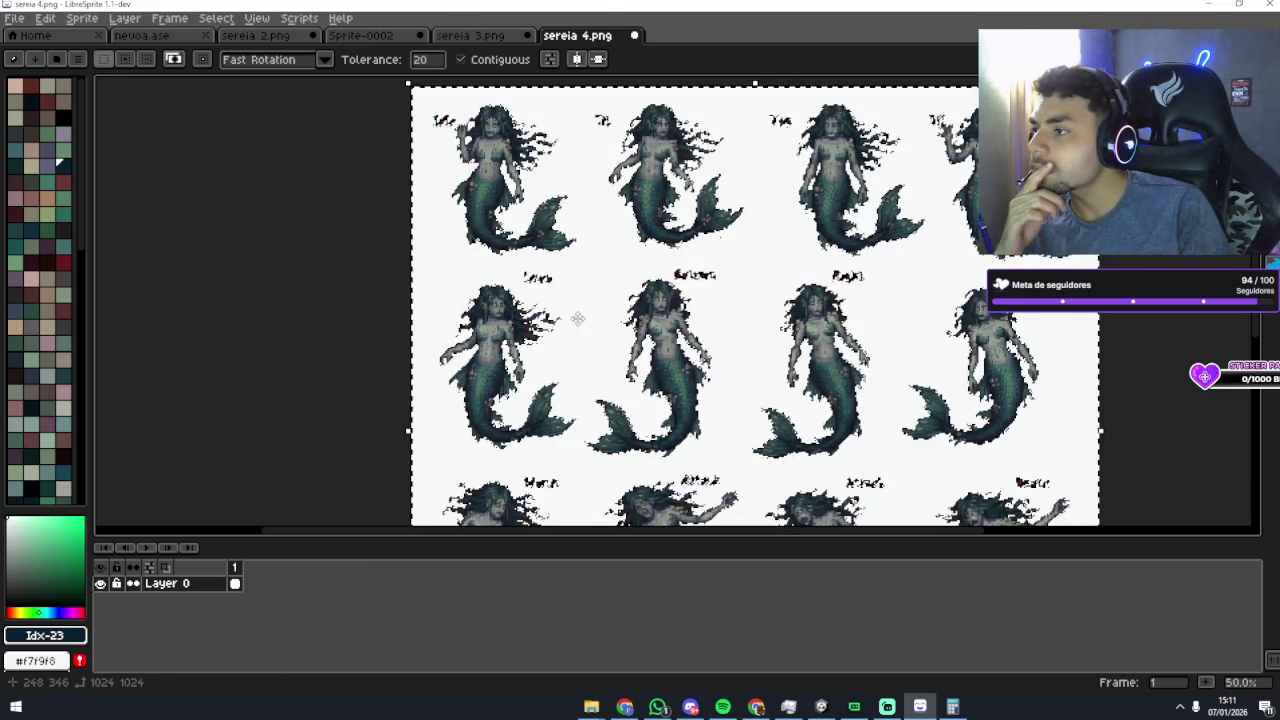
scroll(578, 322, "up", 1)
scroll(578, 319, "down", 1)
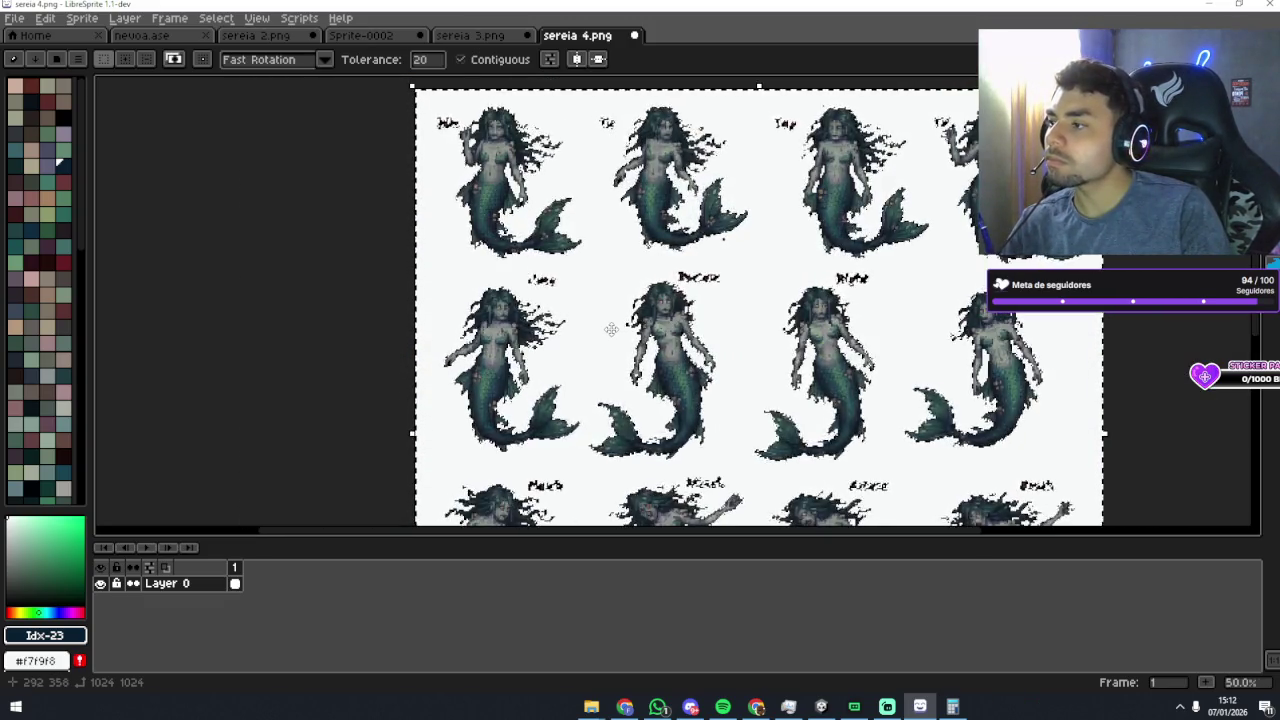
key("Delete")
scroll(532, 249, "up", 2)
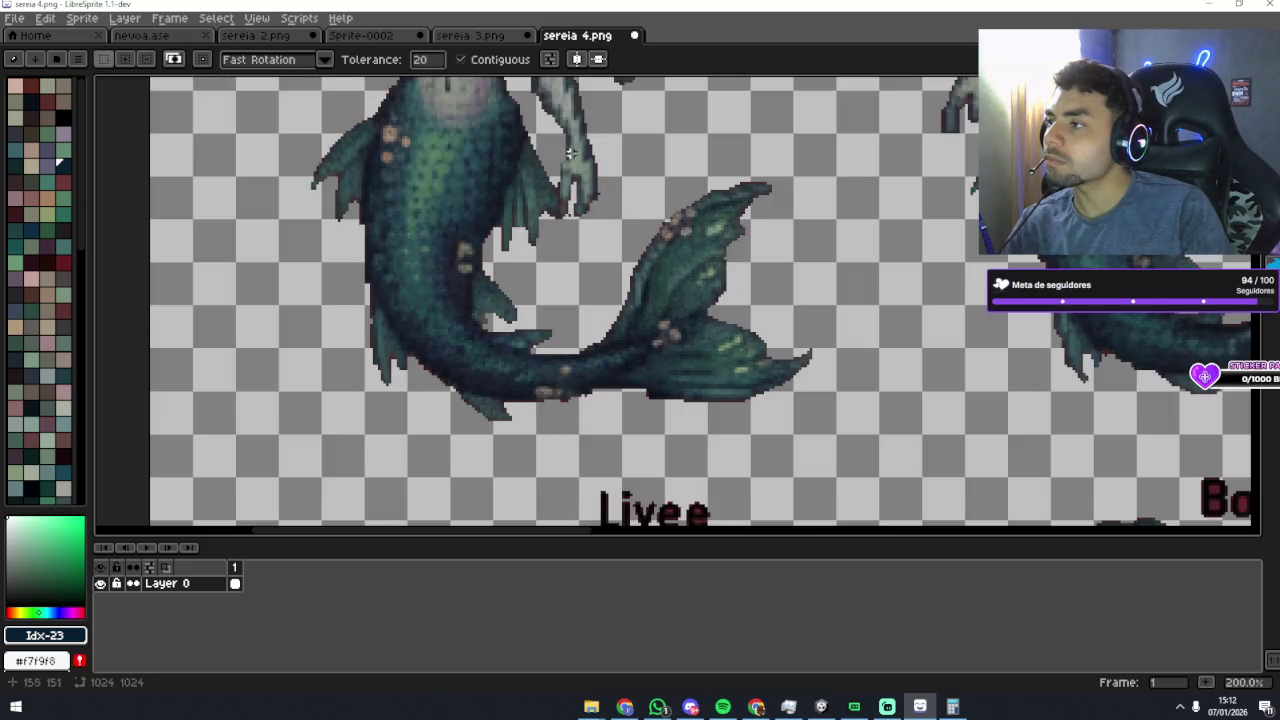
Step: Undo the white fill between the Idle mermaid's arm and body
scroll(536, 228, "down", 2)
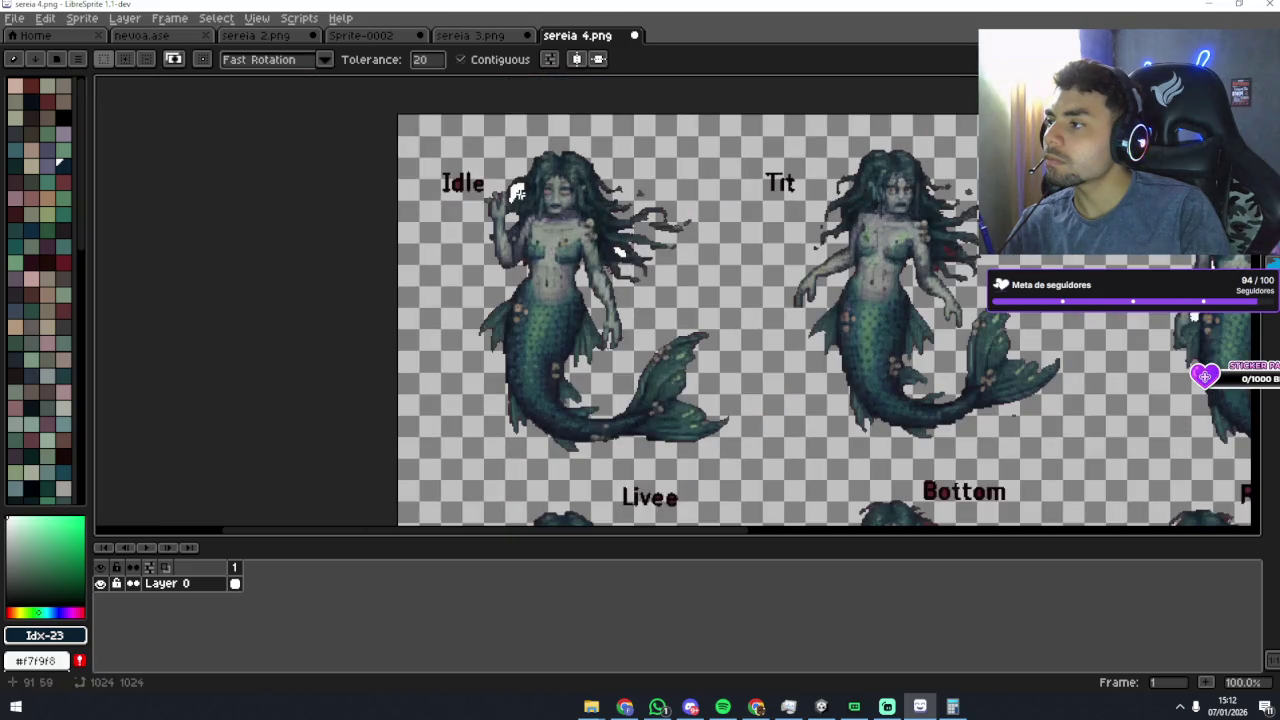
left_click_drag(760, 251, 486, 176)
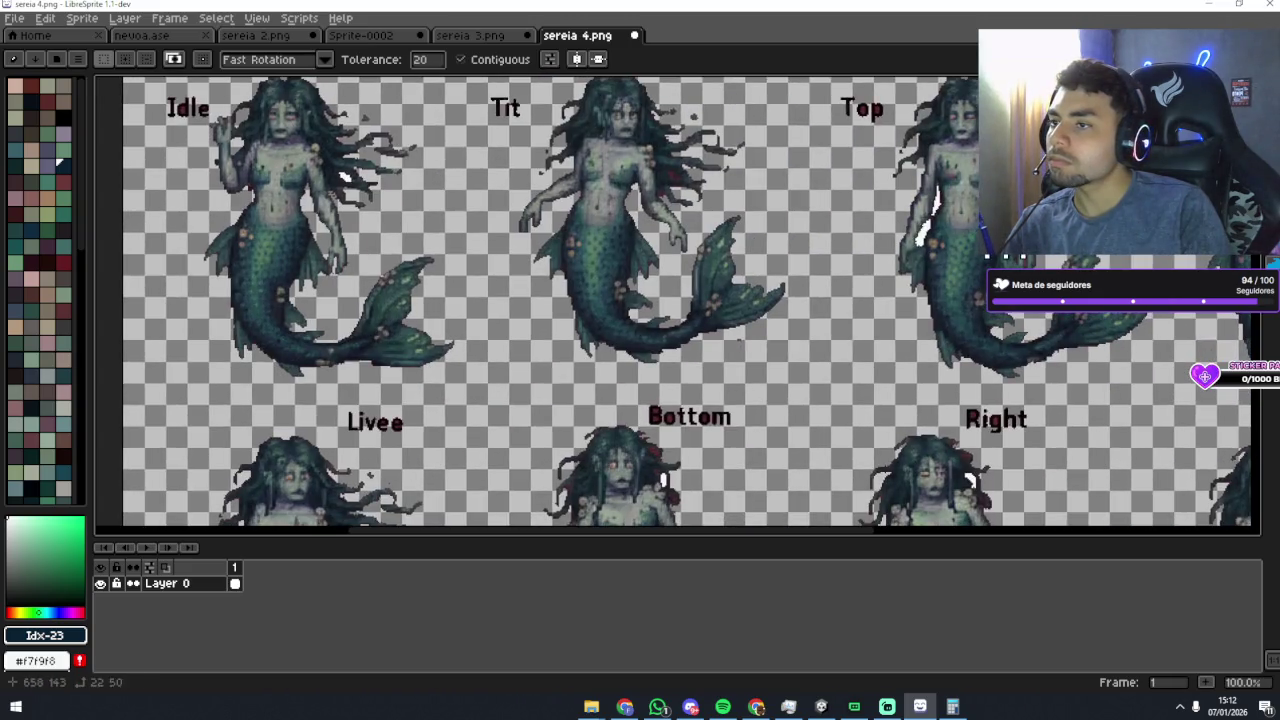
key("ctrl+z")
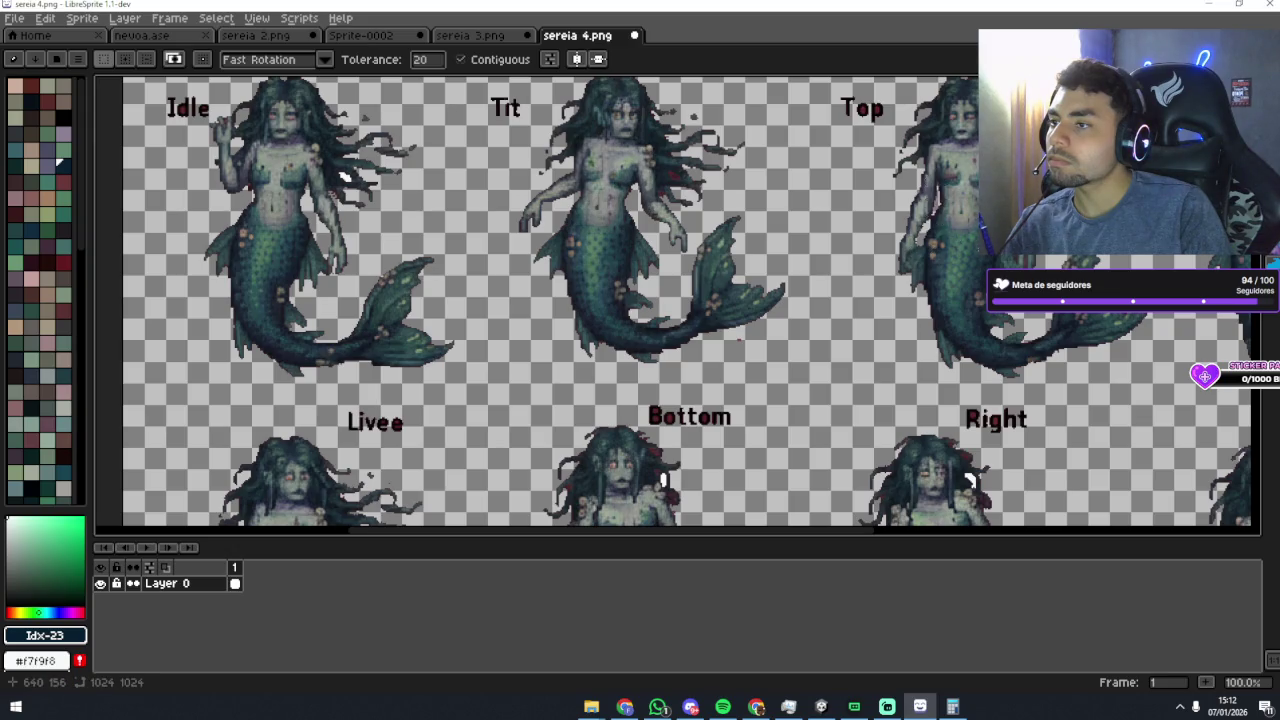
left_click_drag(1220, 360, 955, 313)
scroll(955, 313, "down", 4)
scroll(955, 313, "up", 4)
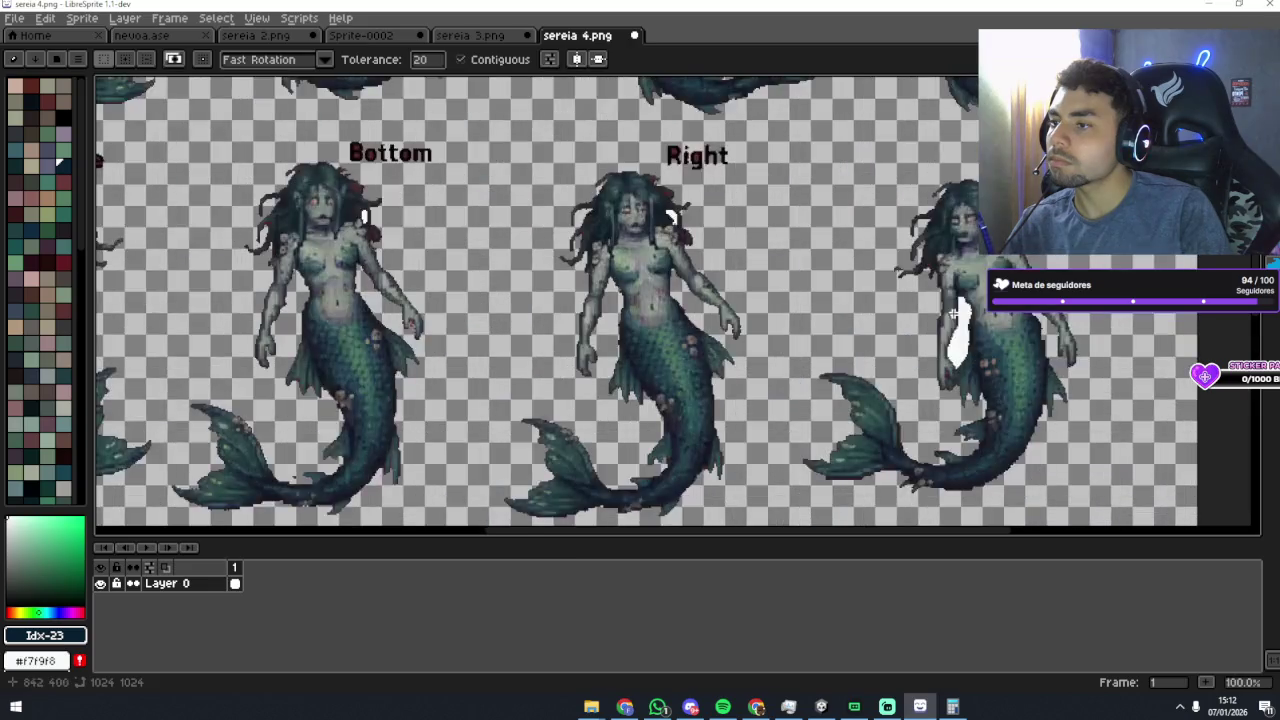
scroll(958, 328, "down", 2)
scroll(895, 312, "up", 1)
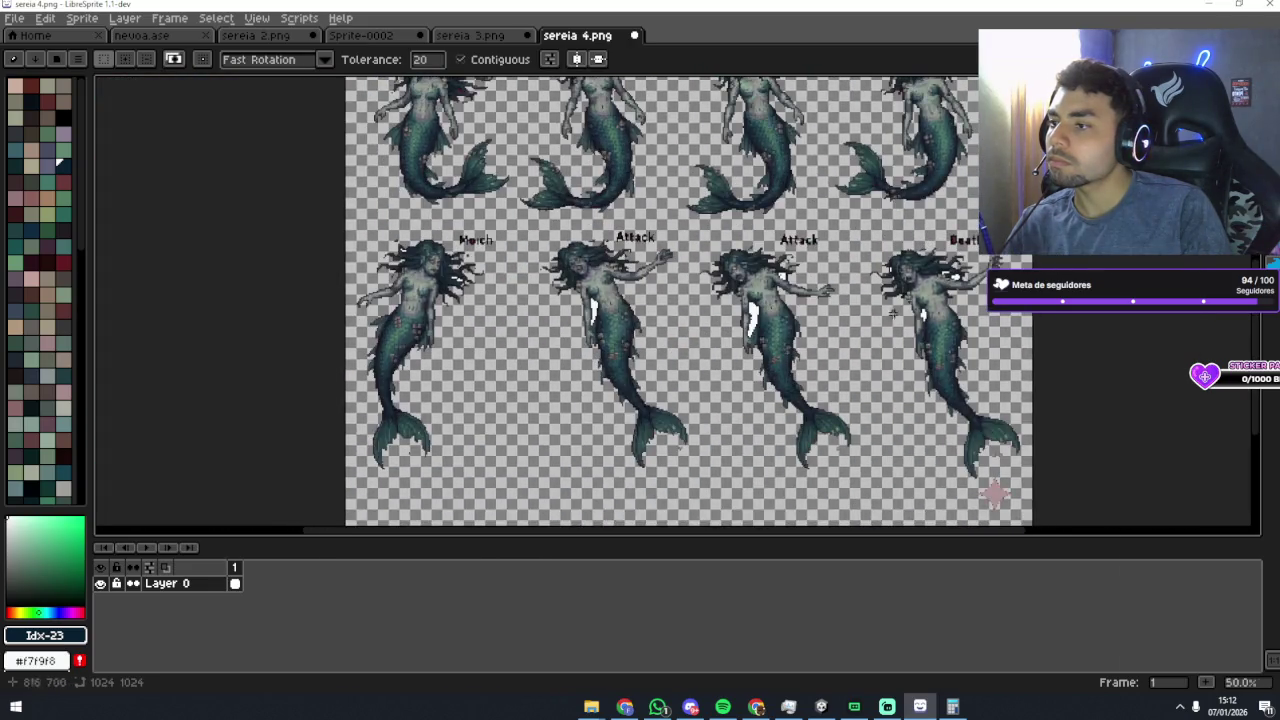
Step: Select the white patch by the Attack mermaid's head and review the whole sprite sheet
left_click(778, 282)
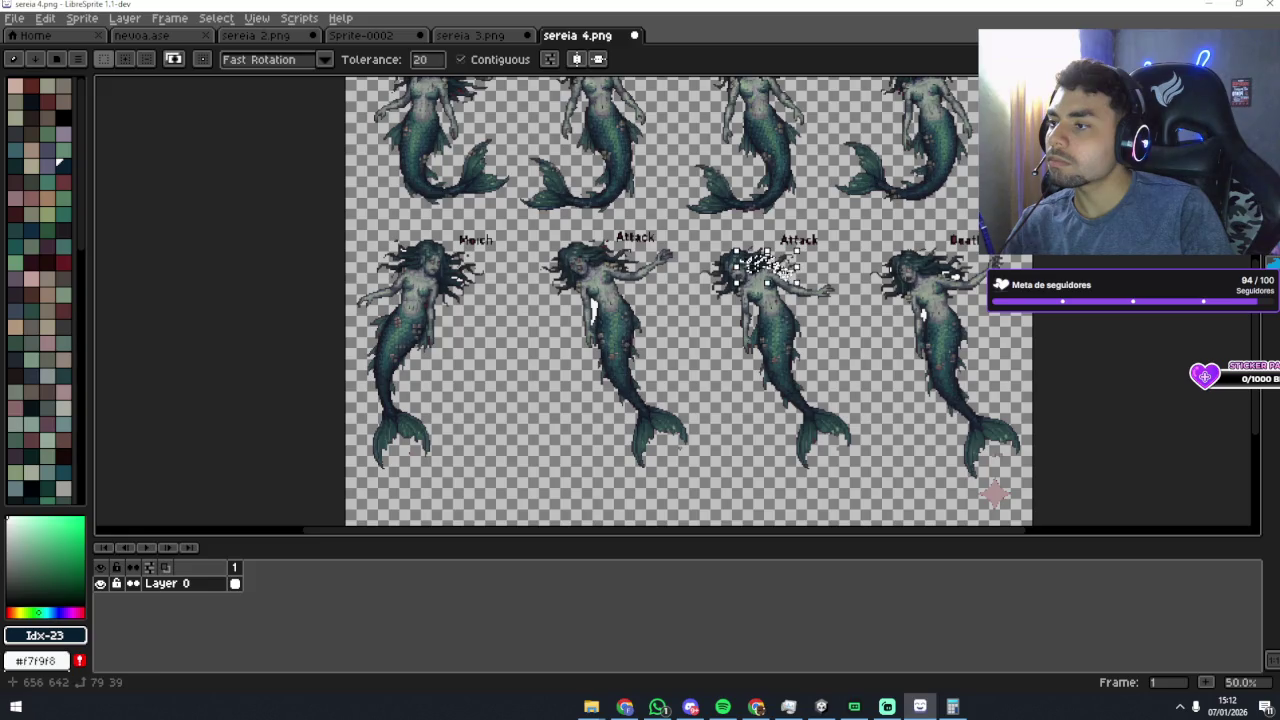
scroll(778, 274, "up", 4)
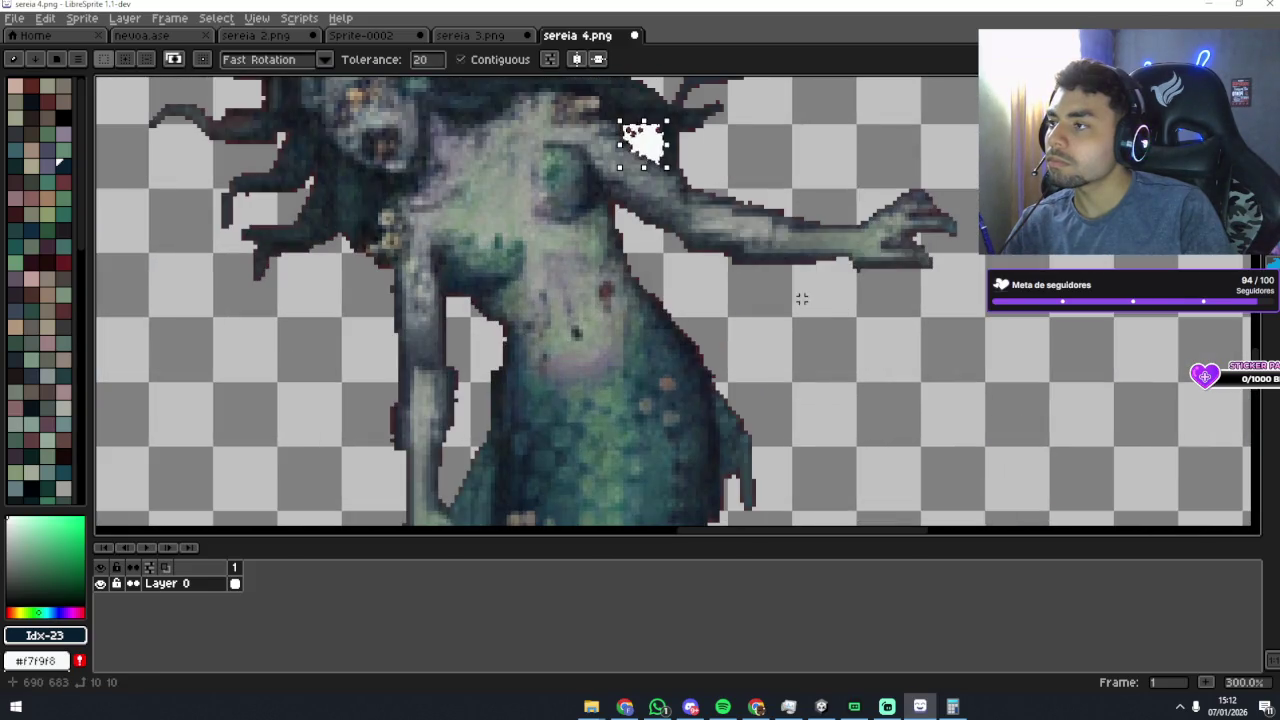
scroll(801, 298, "down", 3)
scroll(655, 288, "up", 2)
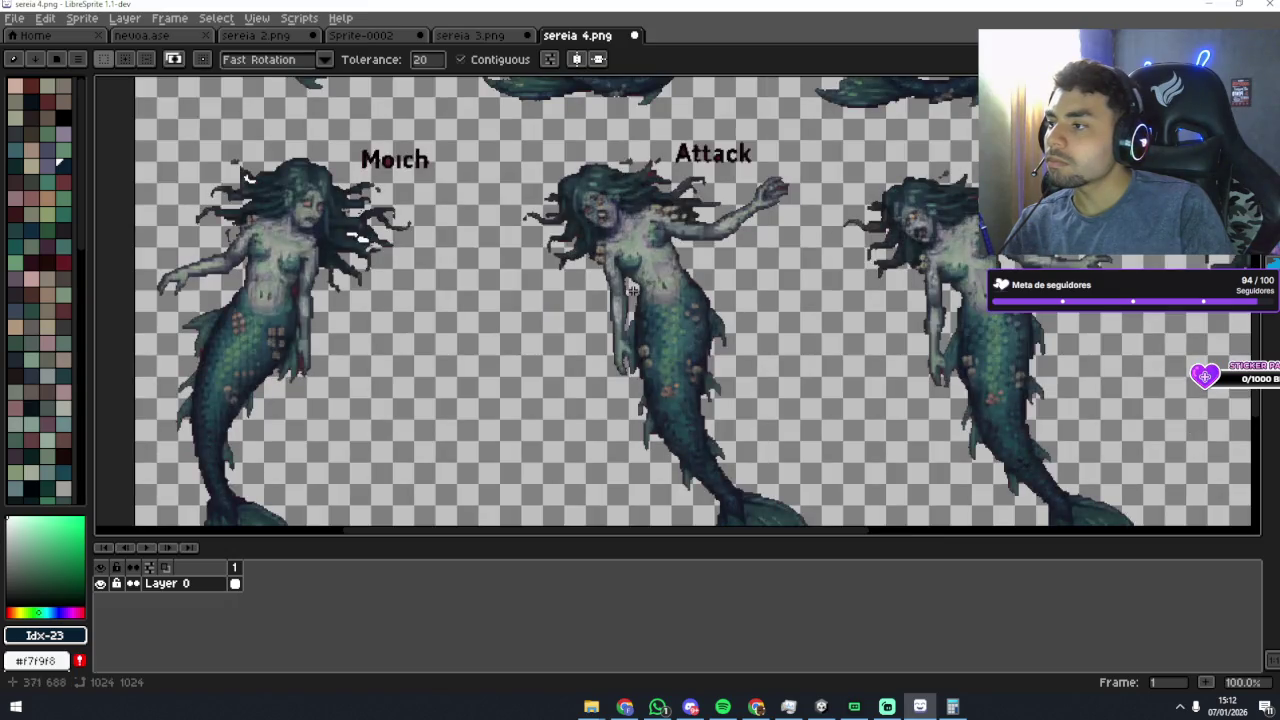
scroll(632, 290, "right", 5)
scroll(930, 277, "down", 1)
scroll(930, 277, "up", 1)
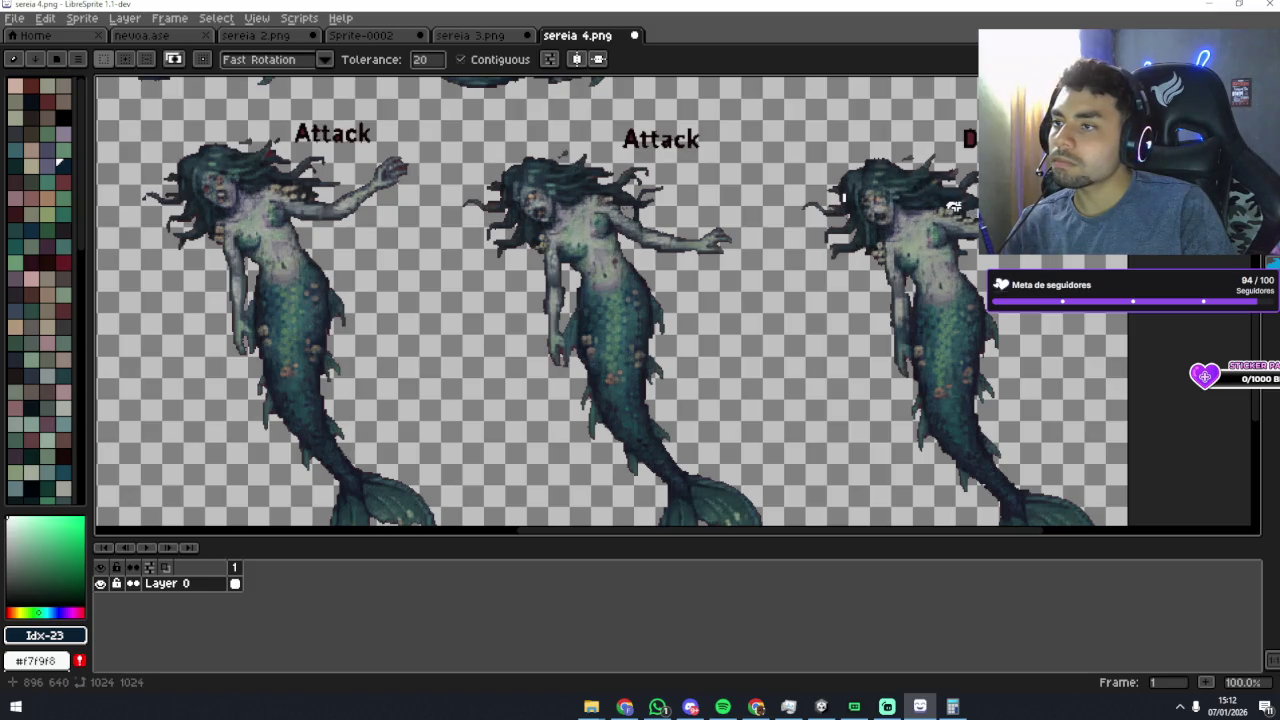
scroll(952, 204, "up", 2)
scroll(985, 320, "up", 1)
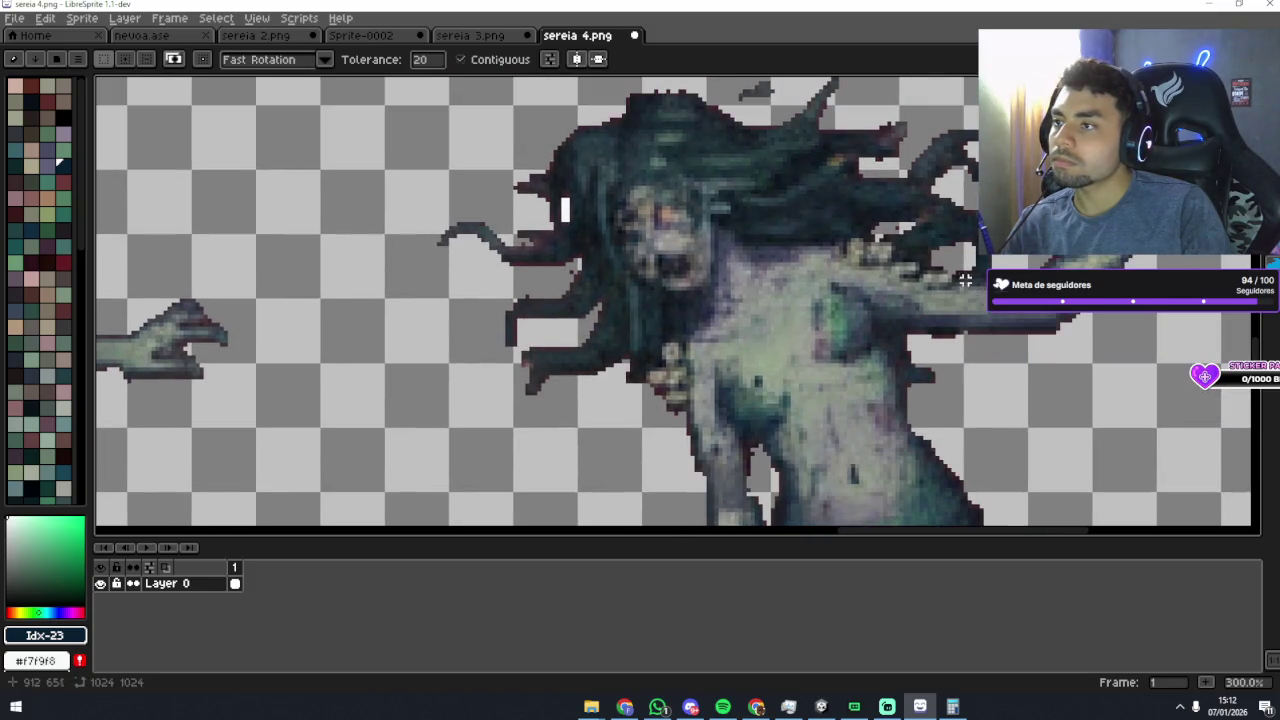
scroll(985, 320, "down", 5)
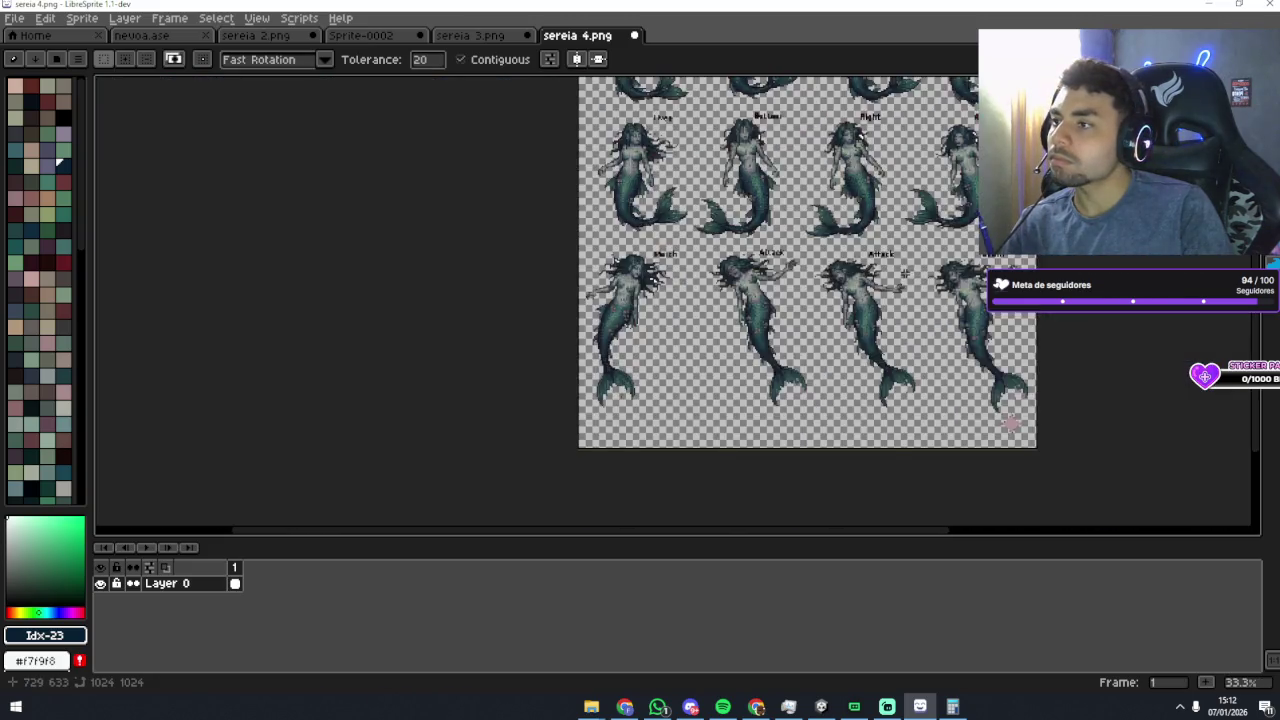
left_click_drag(985, 320, 828, 337)
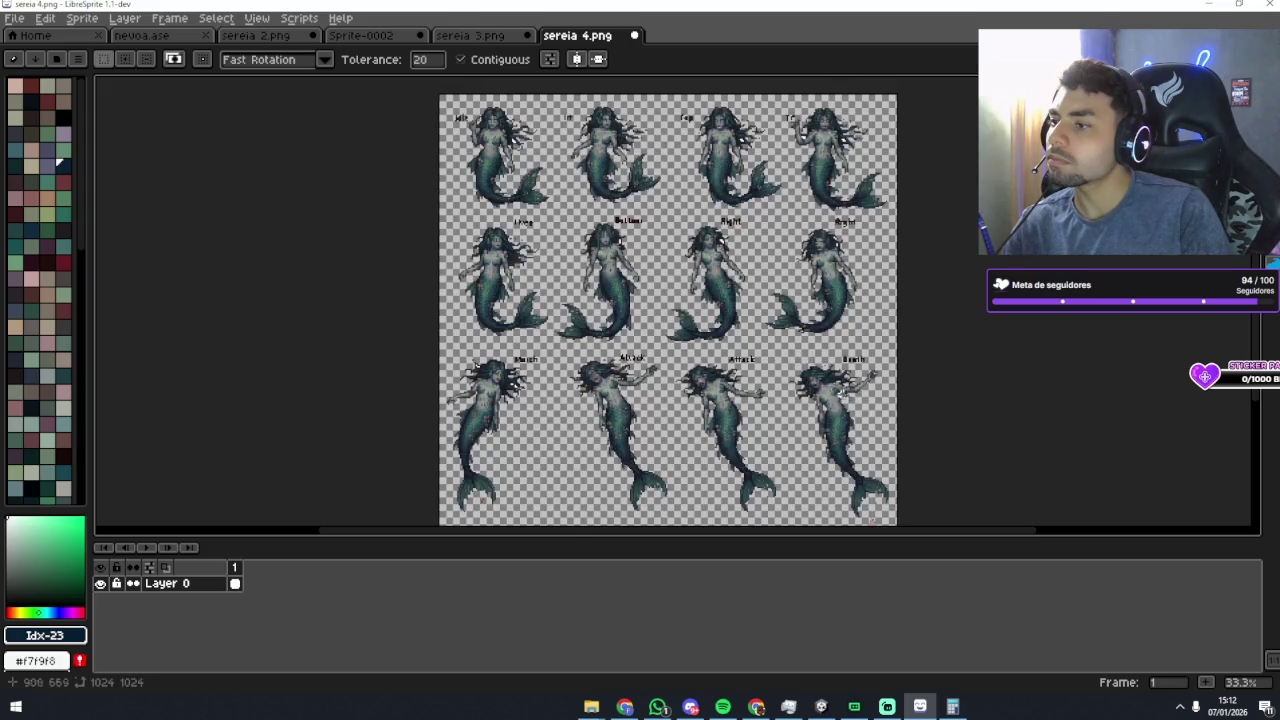
scroll(792, 361, "up", 4)
scroll(834, 327, "down", 2)
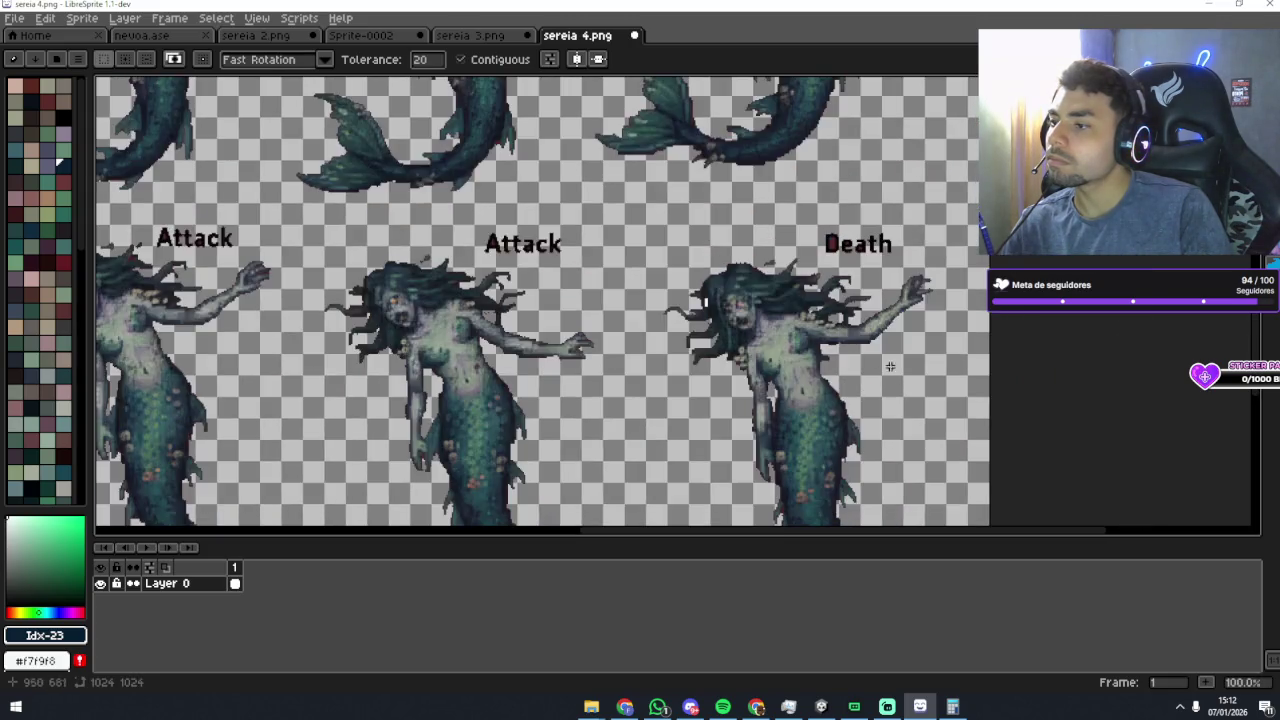
scroll(866, 358, "up", 2)
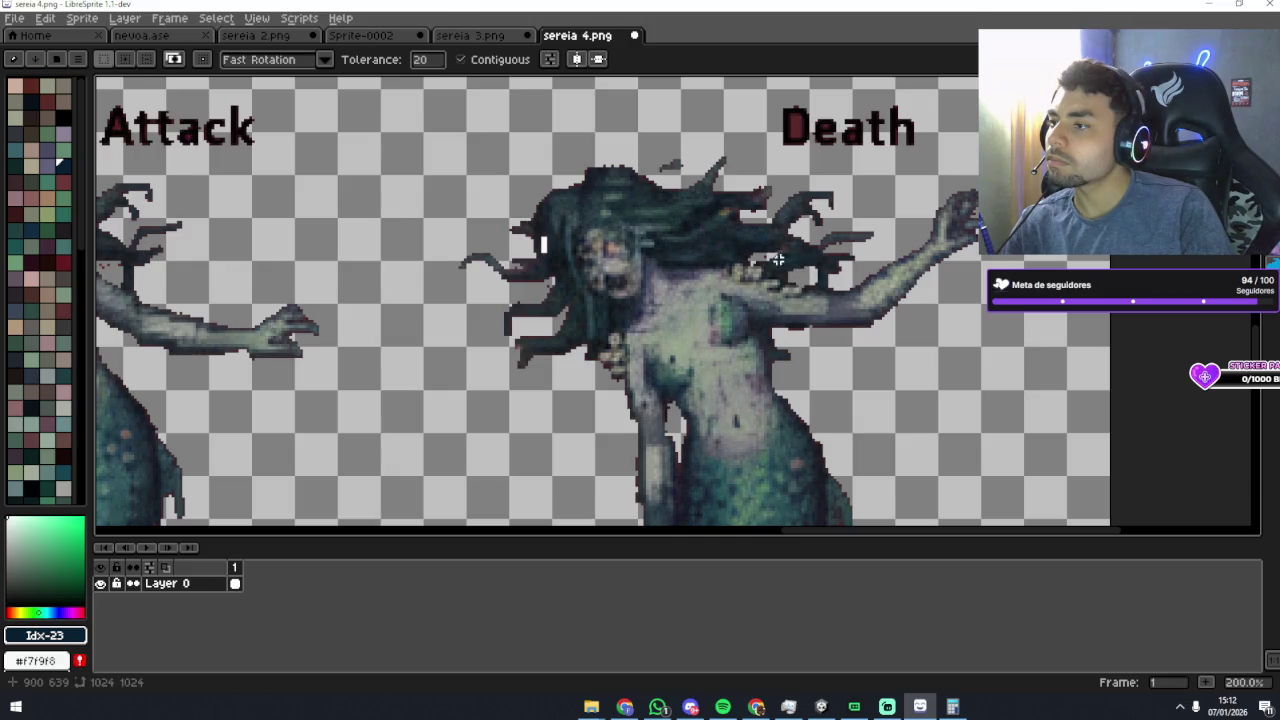
scroll(669, 185, "down", 5)
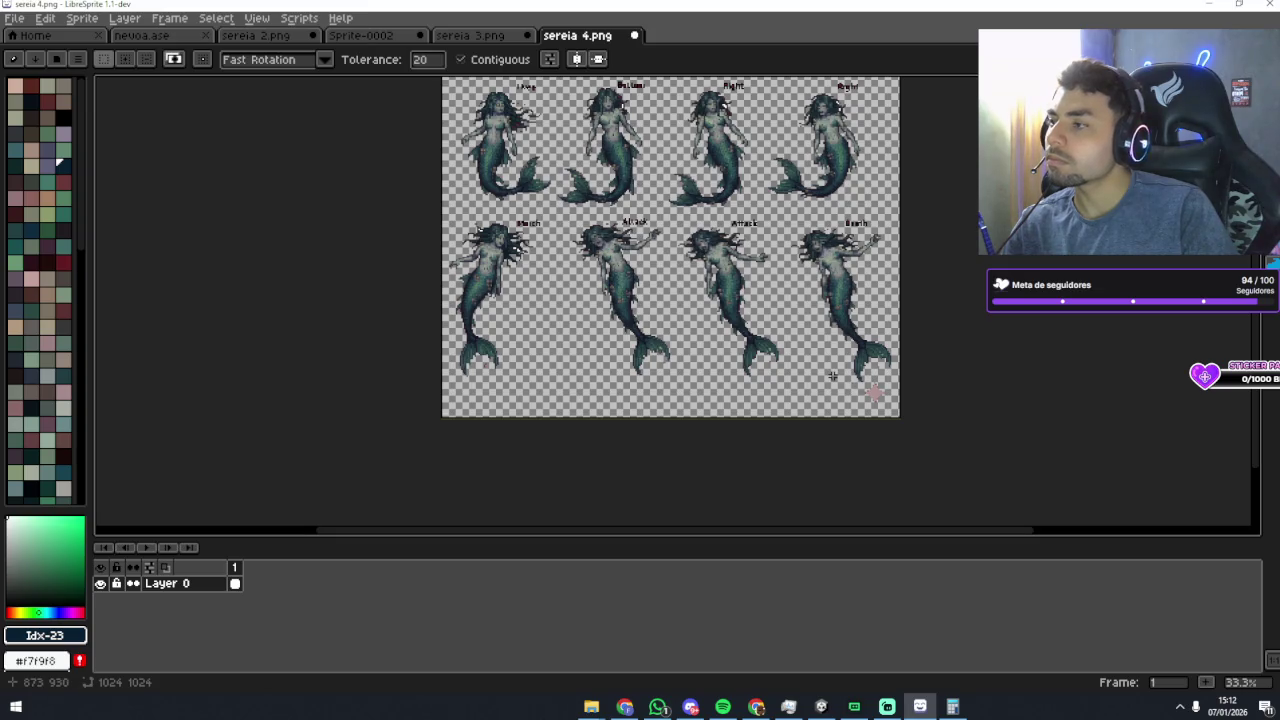
Step: Switch to the Pencil with a 36 px brush and pan across to the other mermaids
key("b")
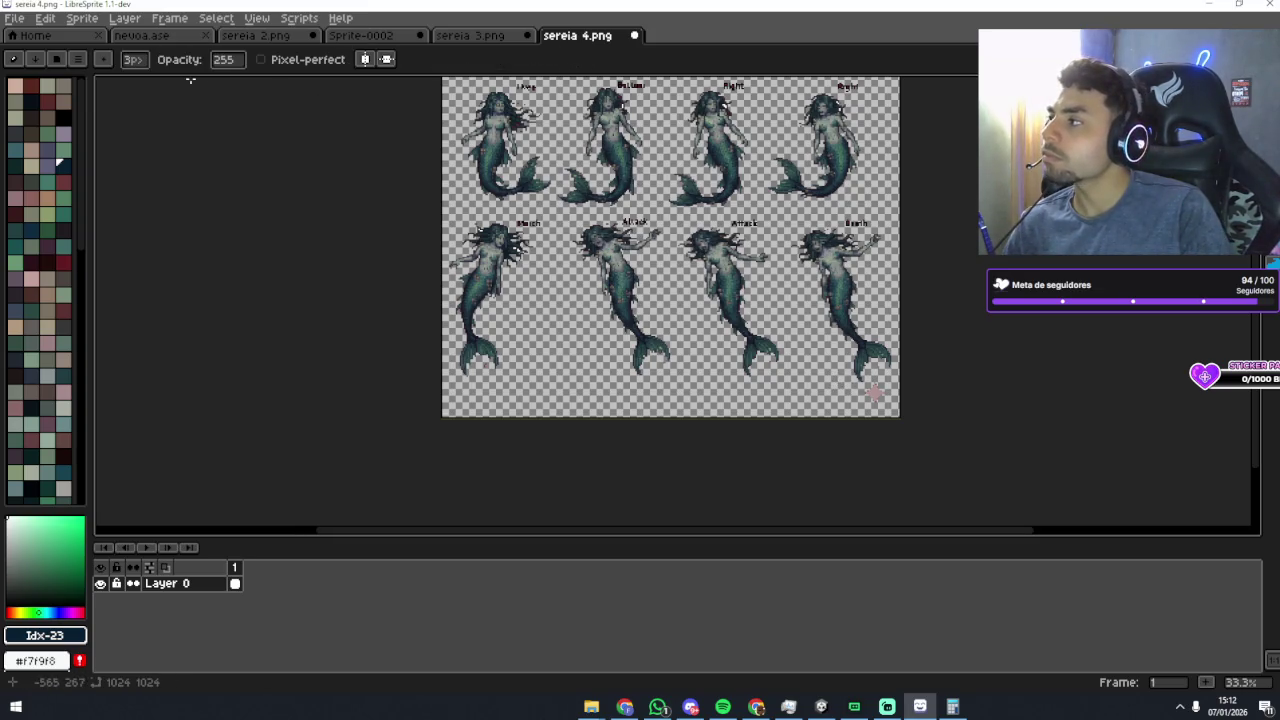
left_click(143, 62)
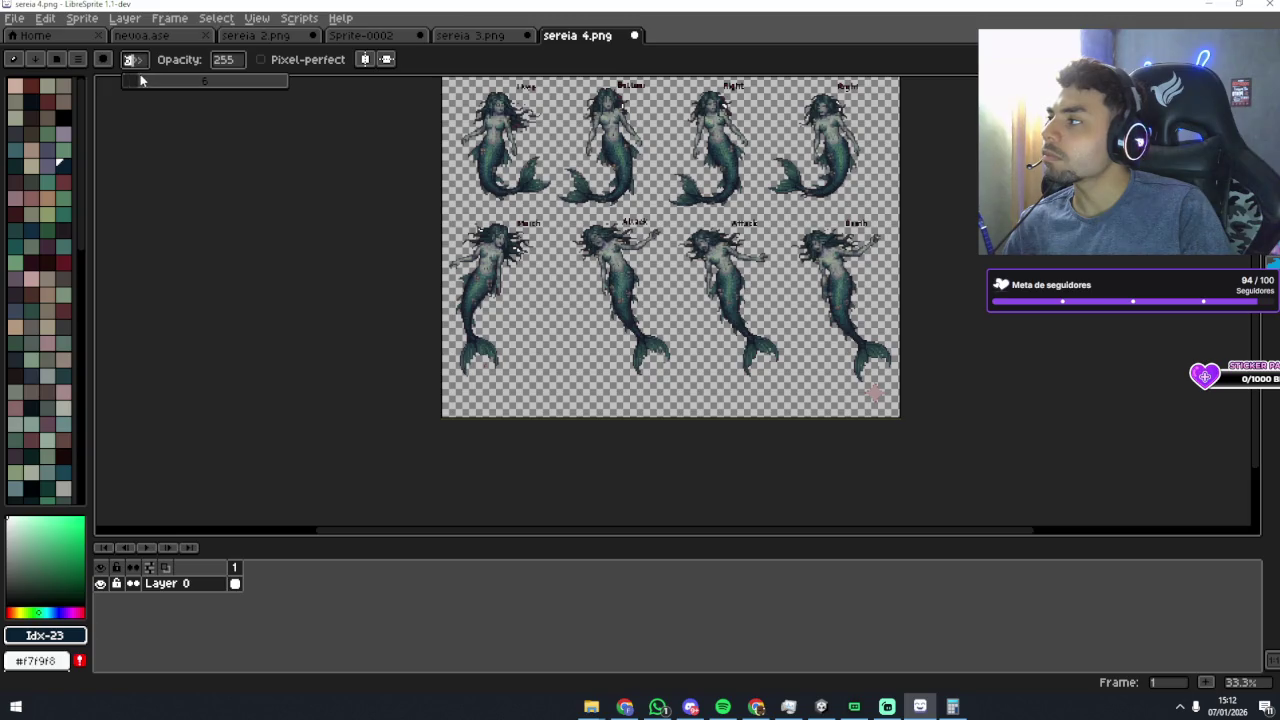
left_click(133, 67)
left_click_drag(151, 80, 212, 84)
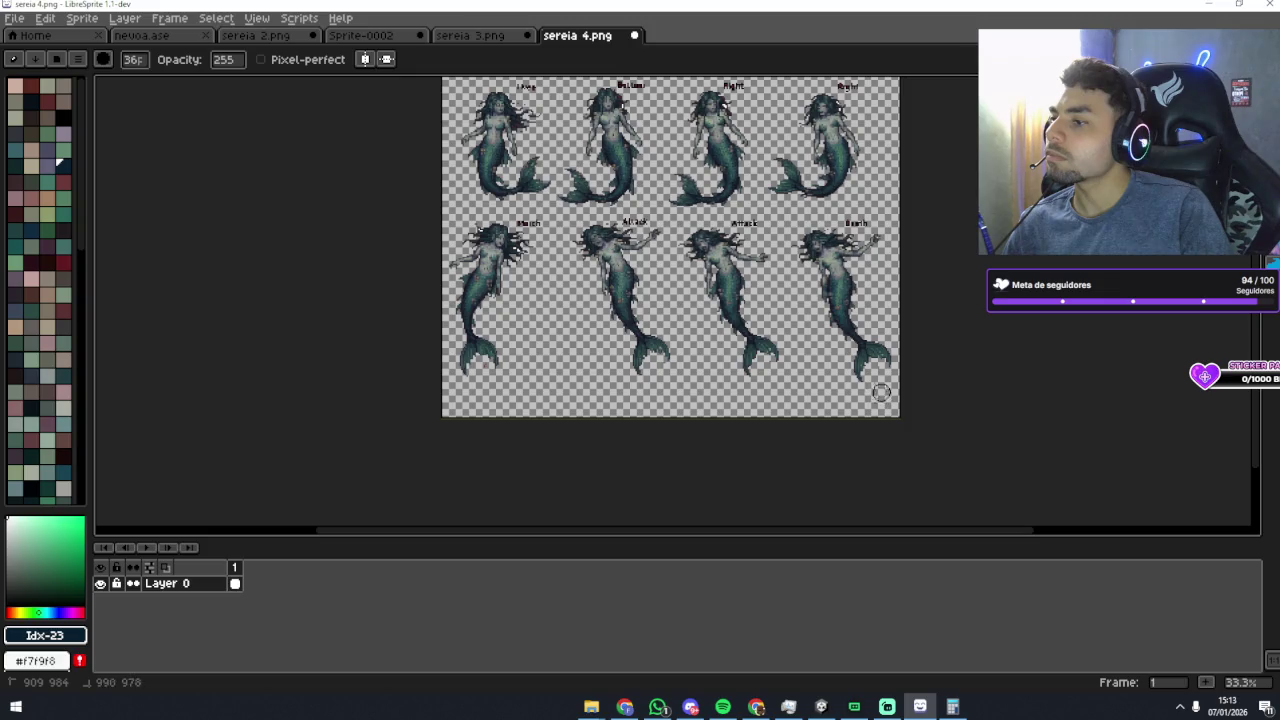
scroll(865, 393, "up", 3)
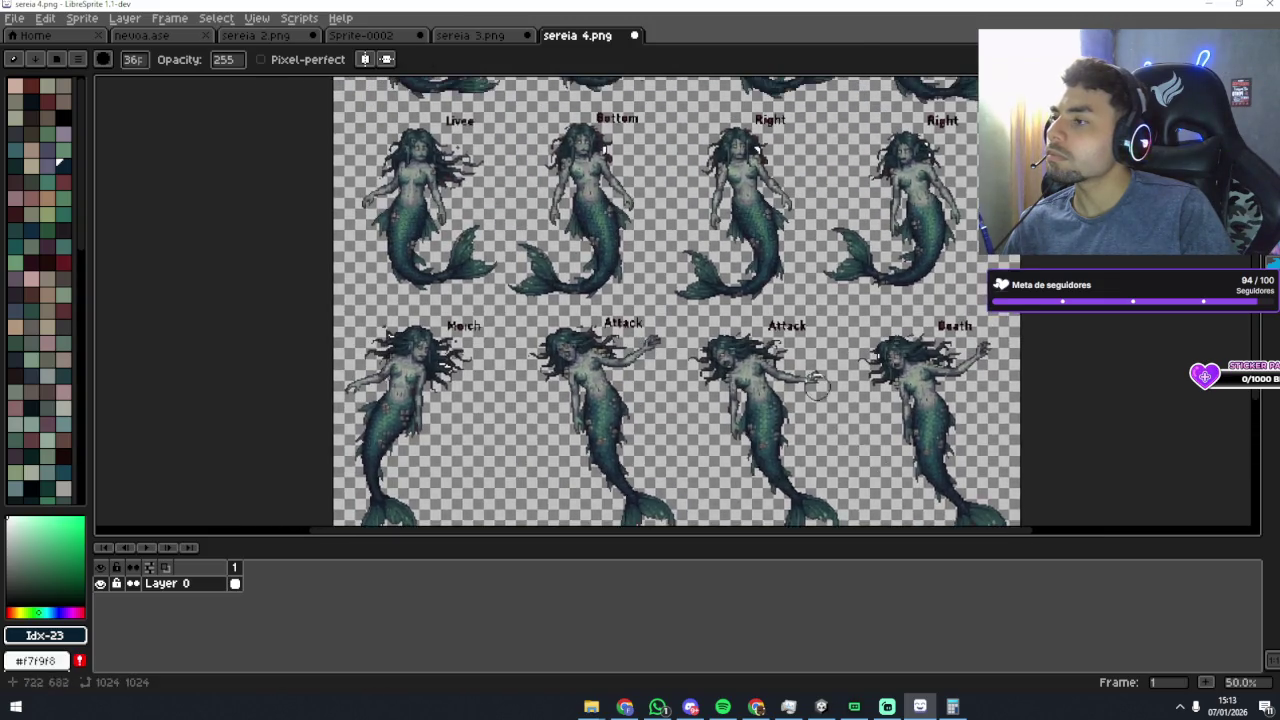
scroll(780, 310, "down", 2)
scroll(720, 330, "up", 2)
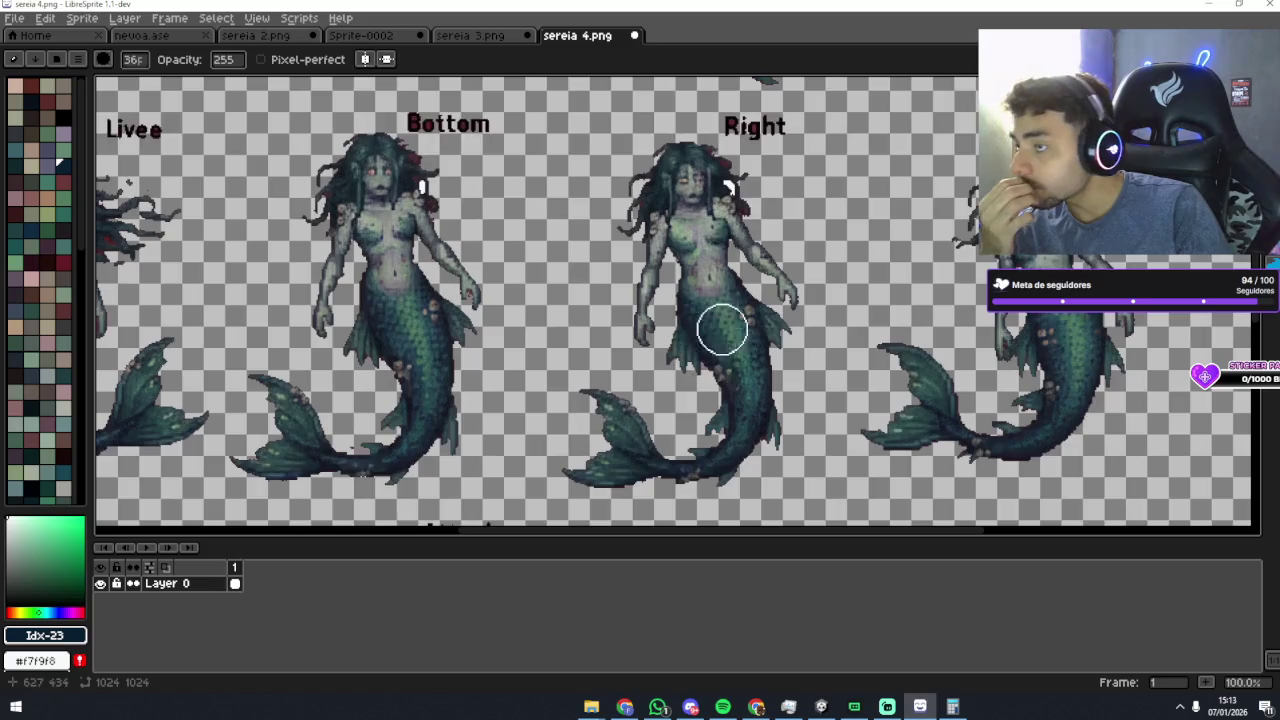
left_click_drag(737, 260, 748, 328)
Step: Magic Wand-select the transparent background around the mermaids, then clear the selection
key("w")
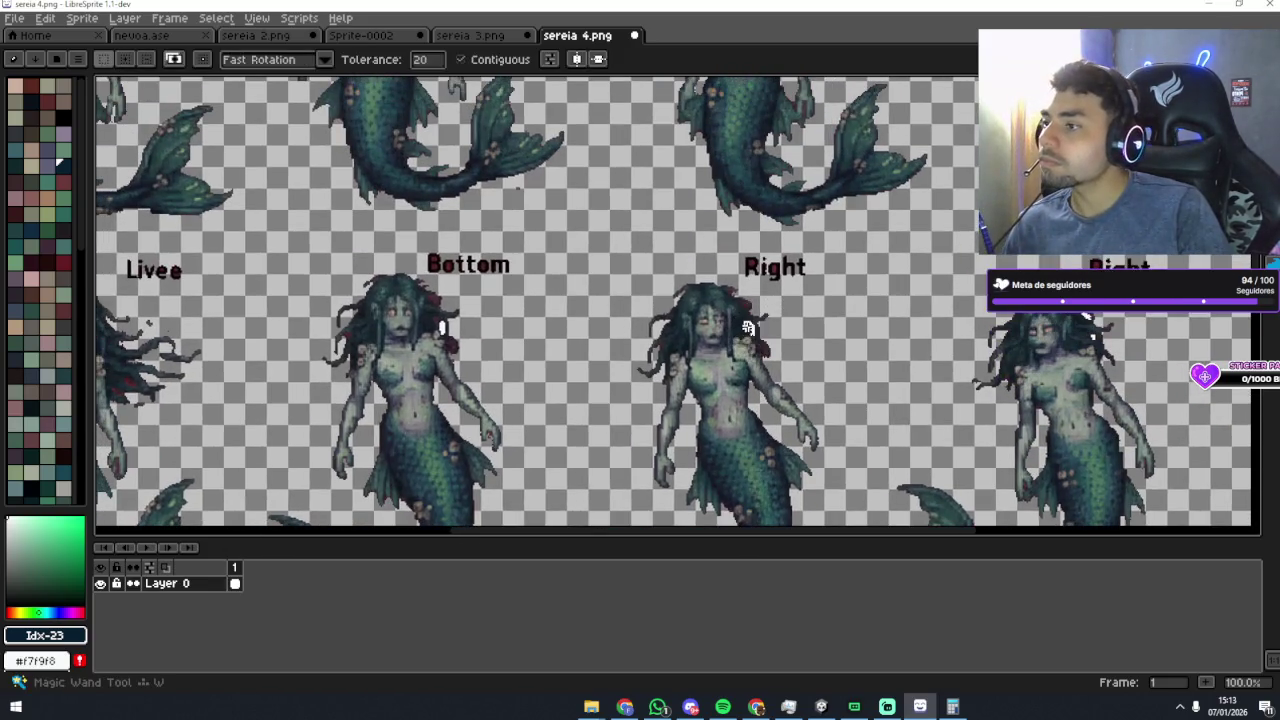
left_click(815, 322)
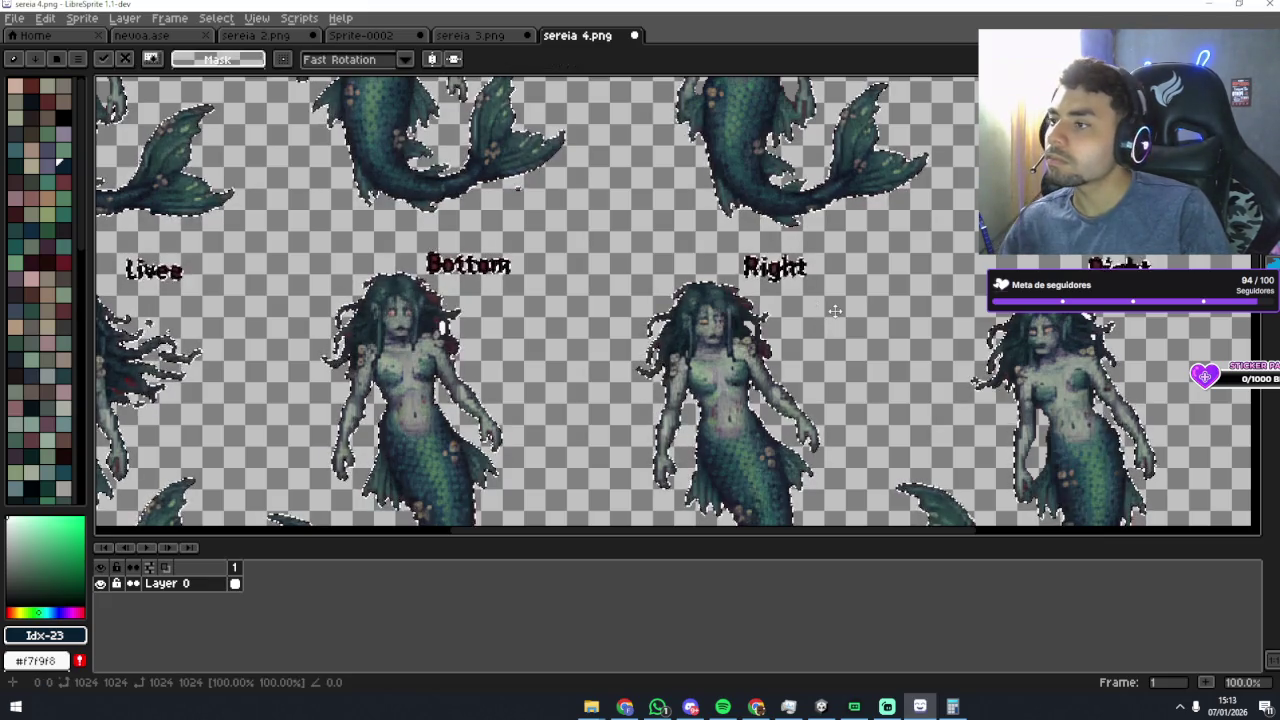
key("ctrl+d")
Step: Pan and zoom across the mermaid rows to center the Idle mermaid
scroll(835, 311, "up", 5)
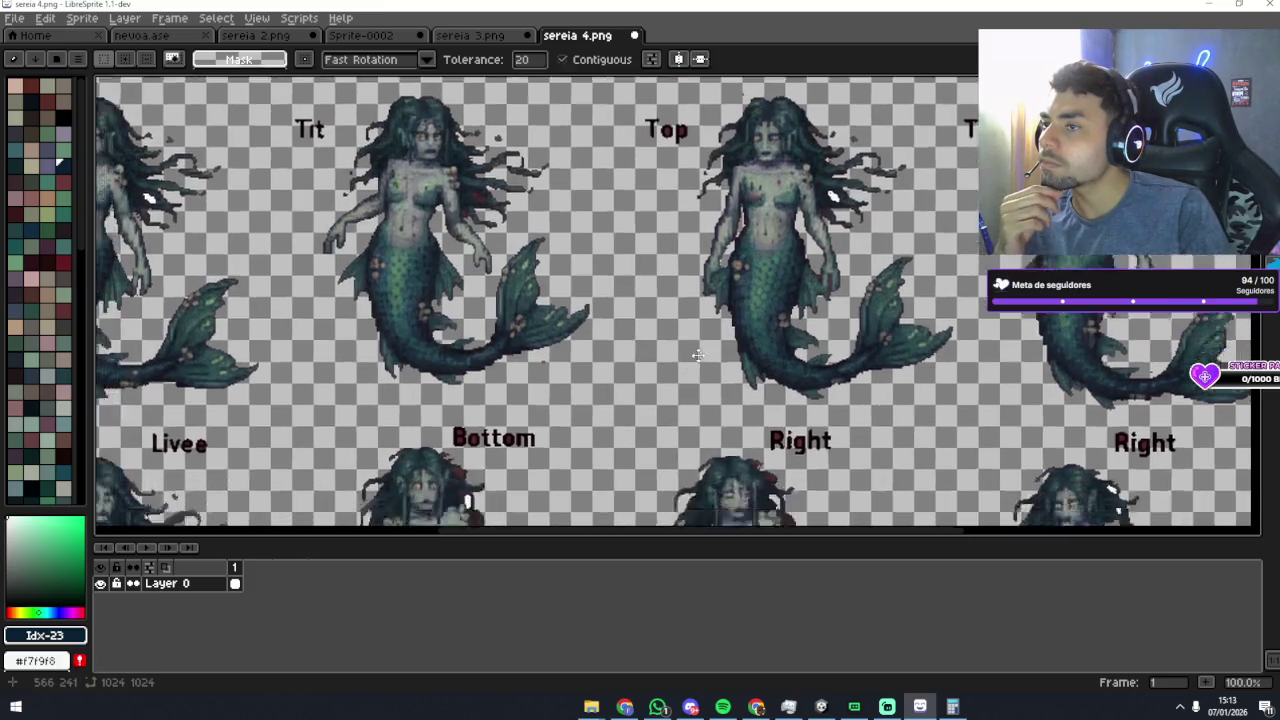
scroll(698, 368, "down", 4)
scroll(740, 288, "up", 2)
scroll(722, 298, "up", 2)
mouse_move(722, 228)
left_mouse_down()
mouse_move(849, 264)
mouse_move(850, 245)
mouse_move(815, 232)
mouse_move(806, 193)
mouse_move(695, 181)
mouse_move(686, 268)
mouse_move(545, 518)
mouse_move(537, 601)
mouse_move(855, 274)
mouse_move(955, 348)
left_mouse_up()
scroll(816, 240, "down", 6)
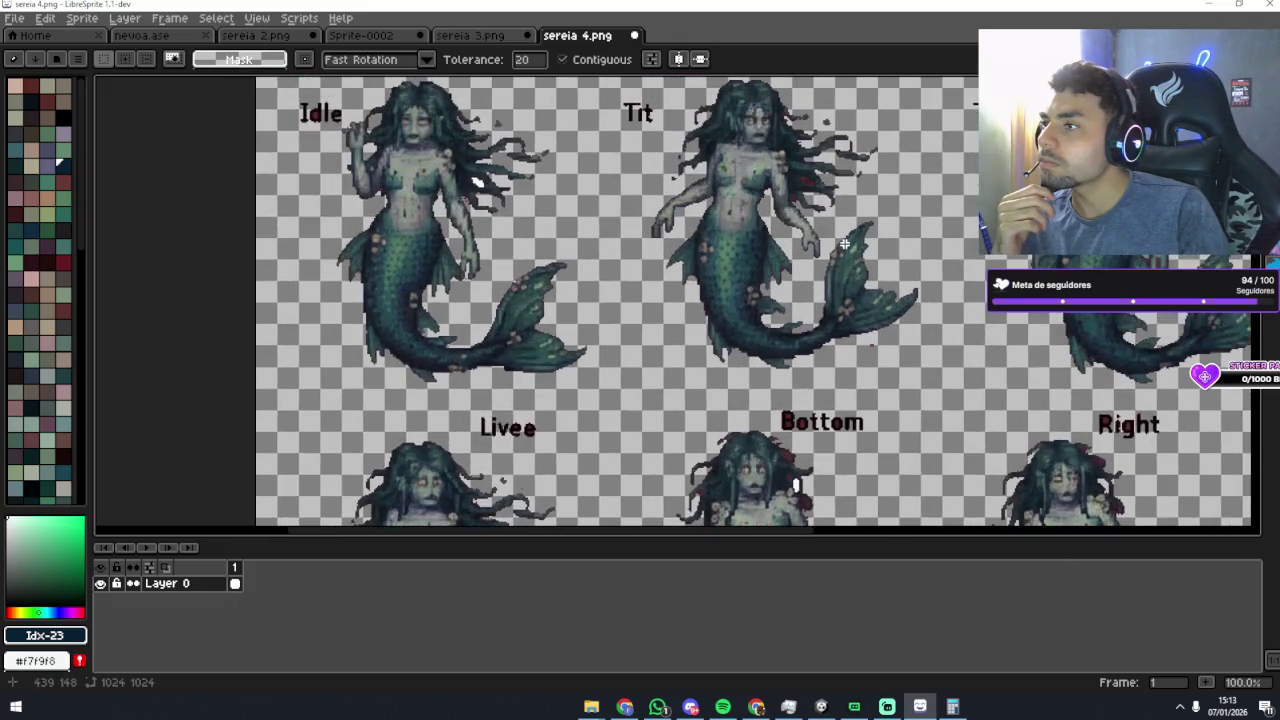
scroll(844, 243, "down", 1)
scroll(851, 245, "up", 1)
left_click_drag(851, 245, 812, 304)
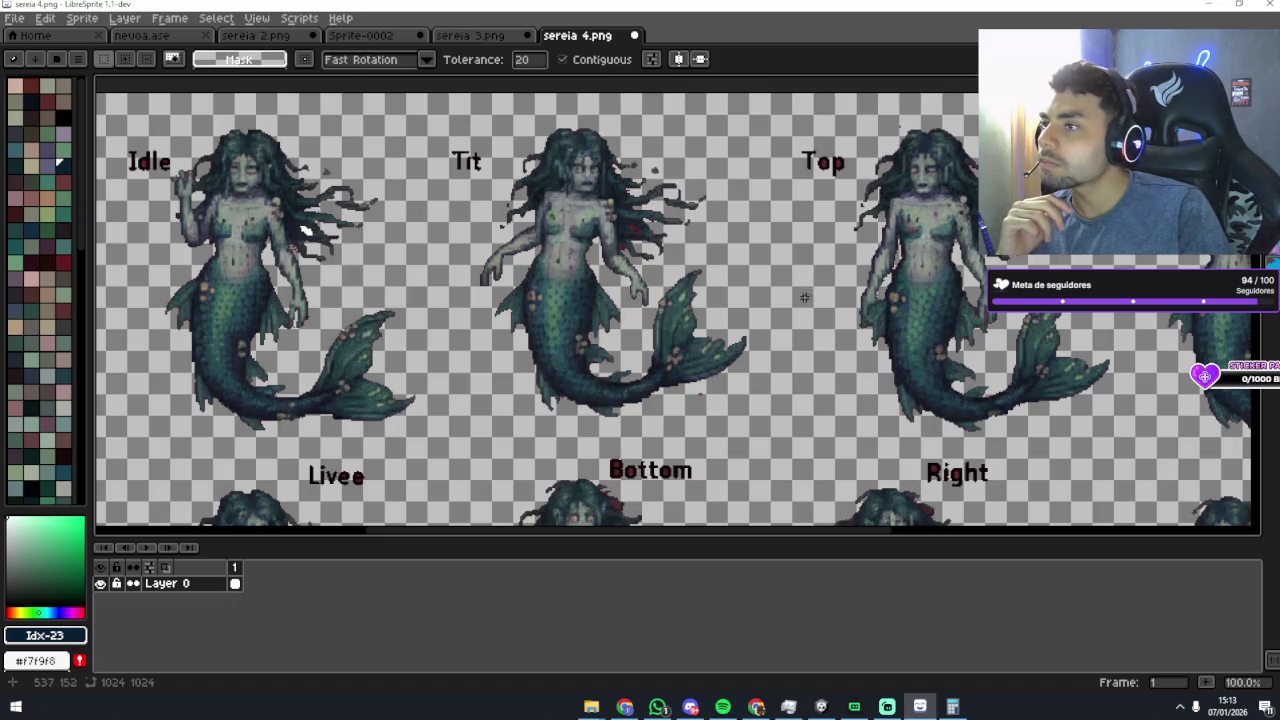
mouse_move(760, 307)
left_mouse_down()
mouse_move(704, 301)
mouse_move(825, 228)
mouse_move(707, 173)
mouse_move(688, 178)
left_mouse_up()
mouse_move(673, 286)
left_mouse_down()
mouse_move(756, 246)
mouse_move(640, 291)
mouse_move(690, 397)
mouse_move(743, 400)
mouse_move(799, 376)
left_mouse_up()
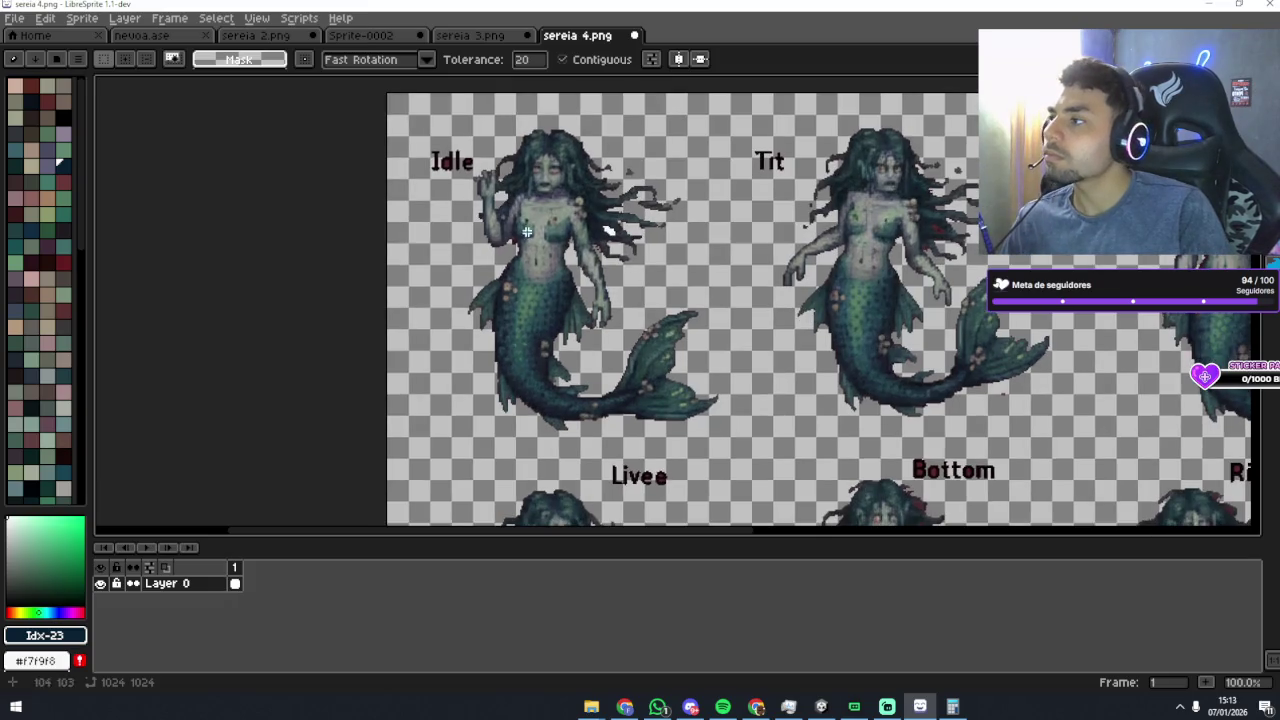
Step: Erase the 'Idle' label text beside the first mermaid with the Eraser
key("e")
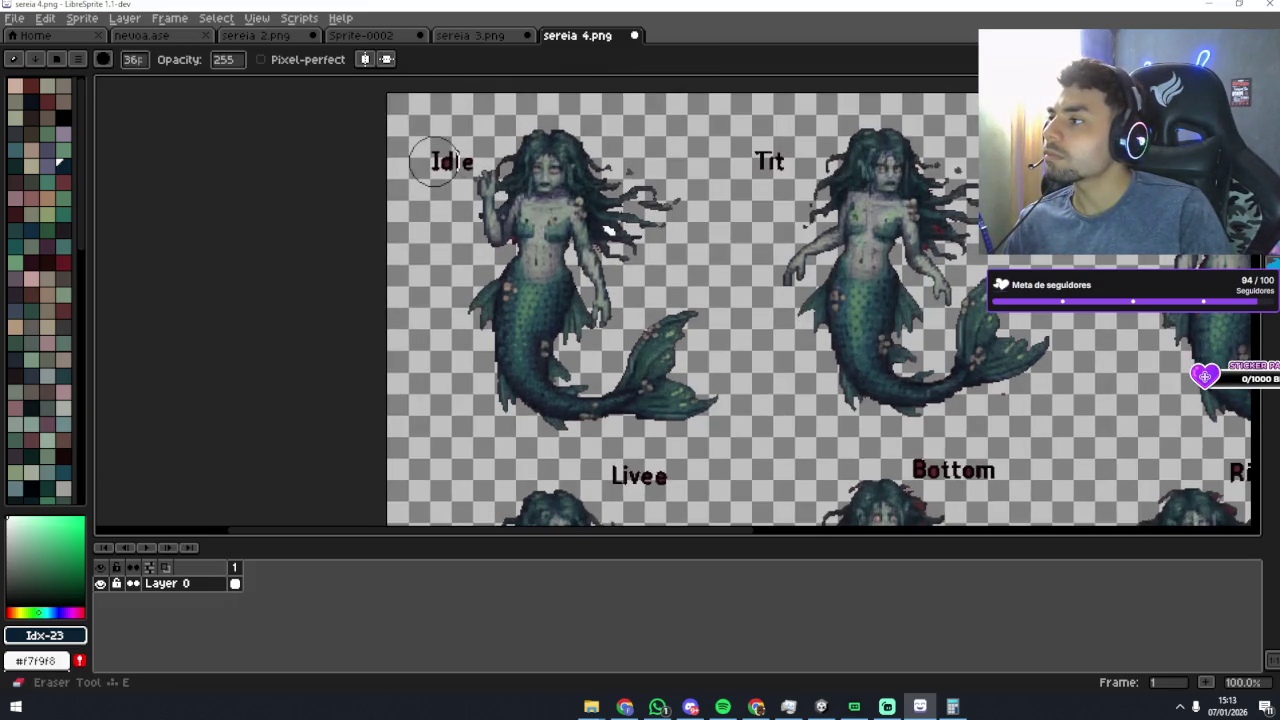
left_click_drag(451, 162, 445, 165)
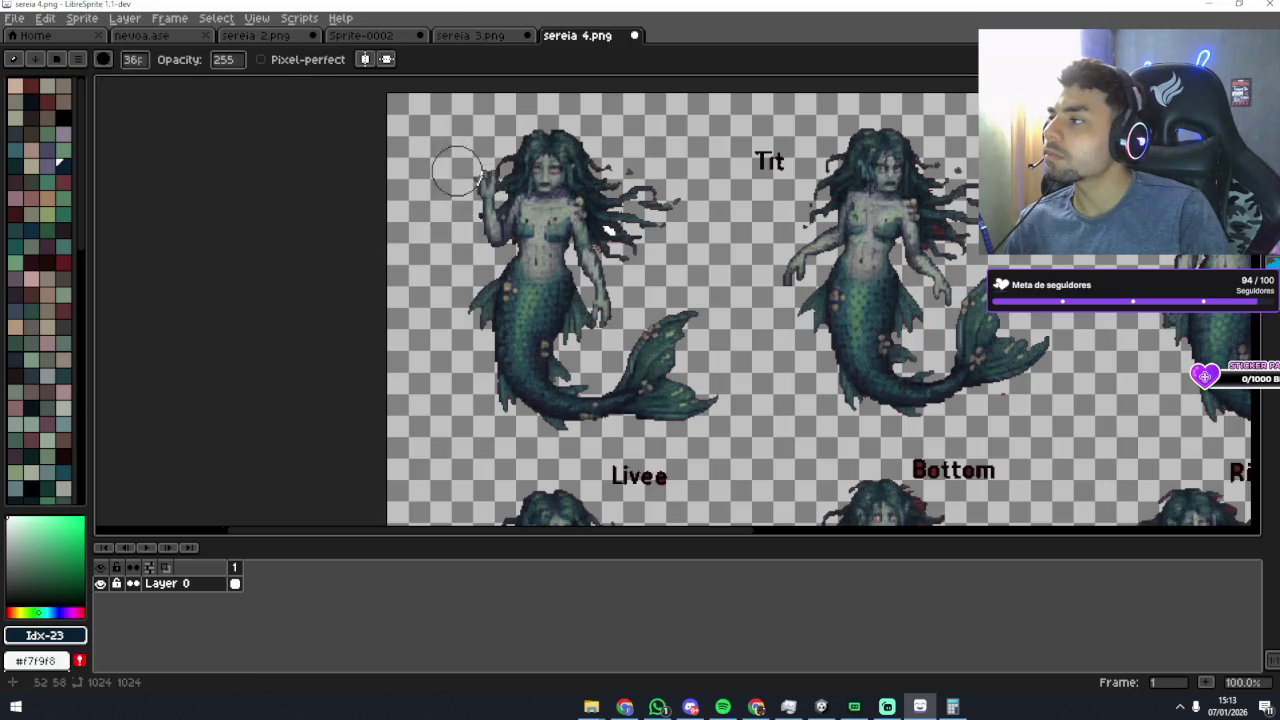
key("v")
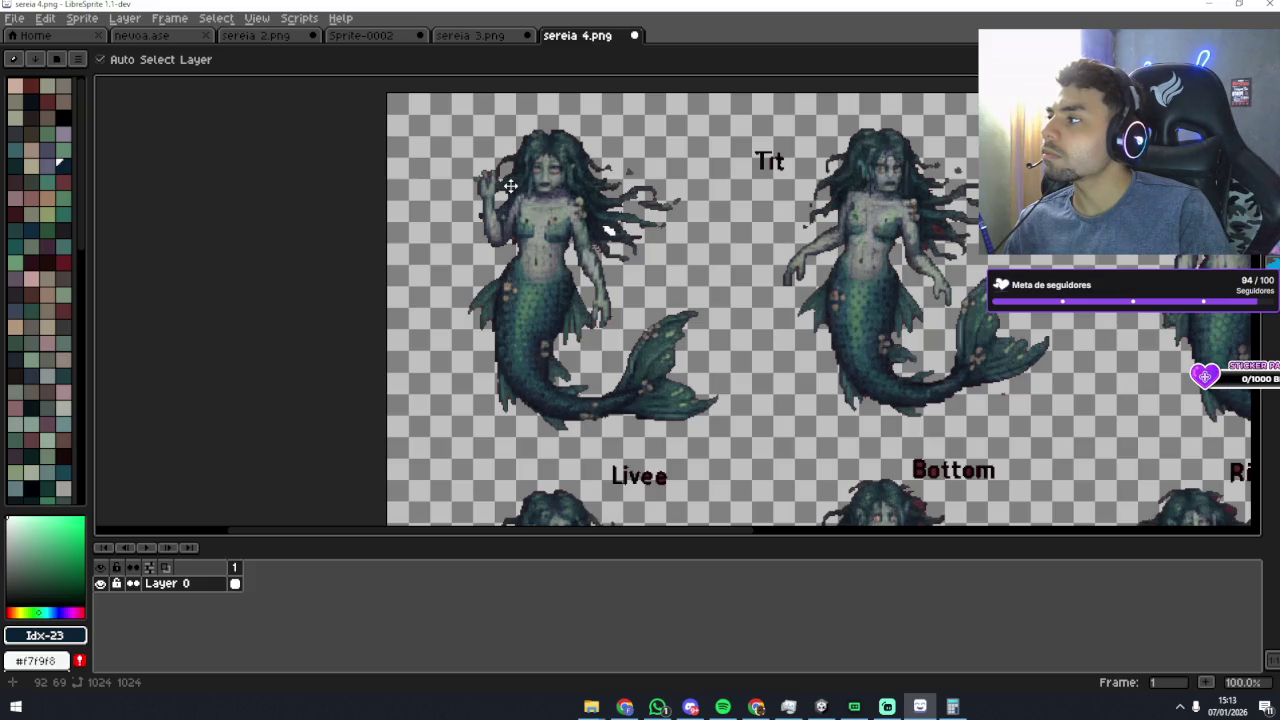
key("e")
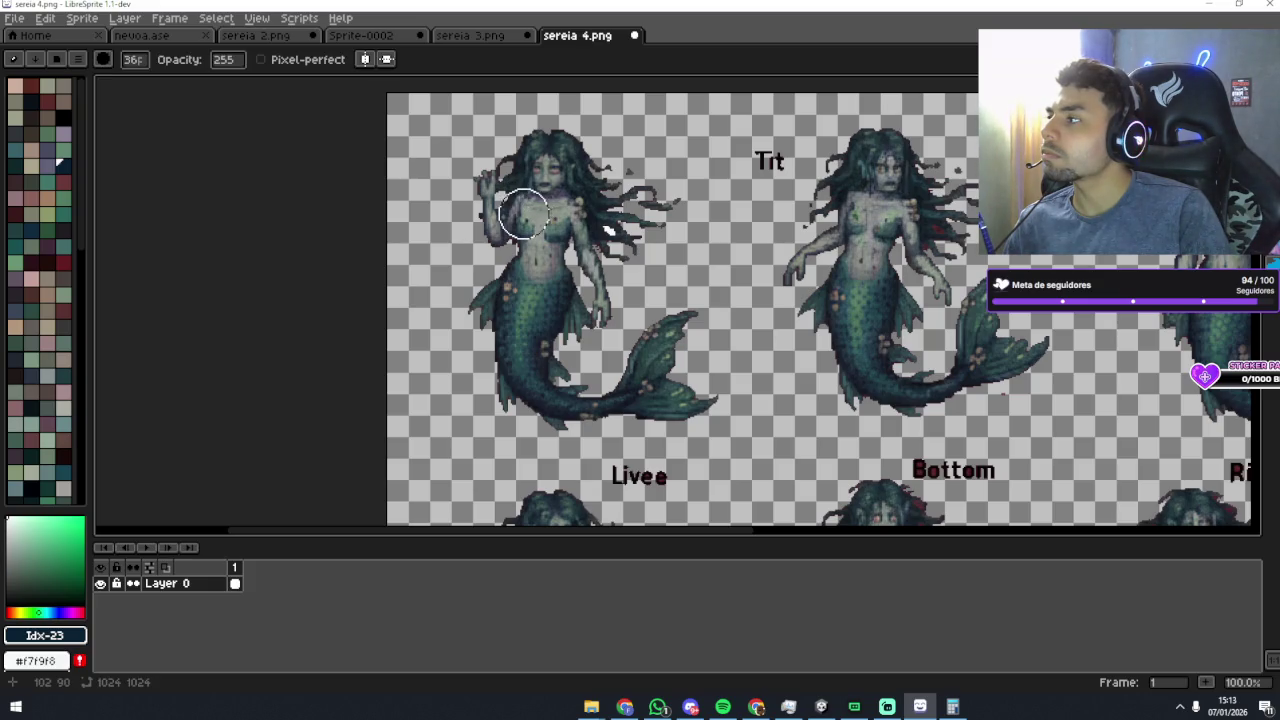
key("i")
key("e")
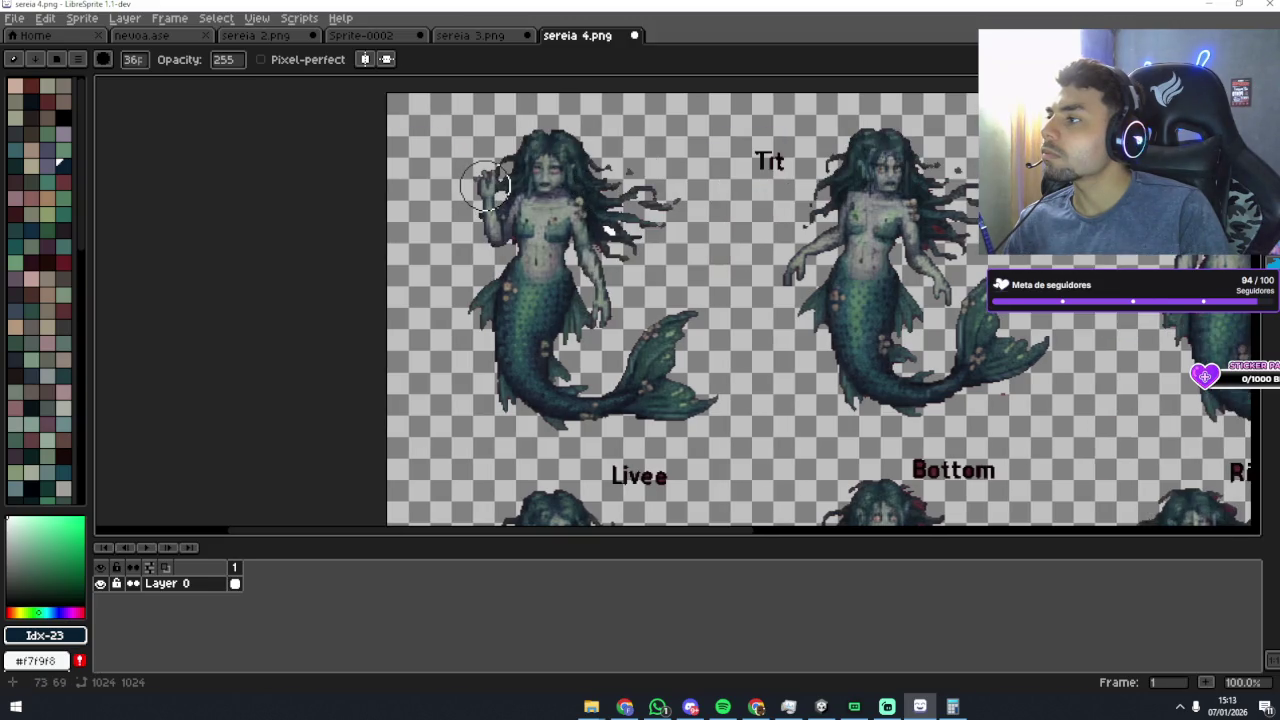
mouse_move(486, 185)
left_mouse_down()
mouse_move(454, 207)
mouse_move(511, 216)
left_mouse_up()
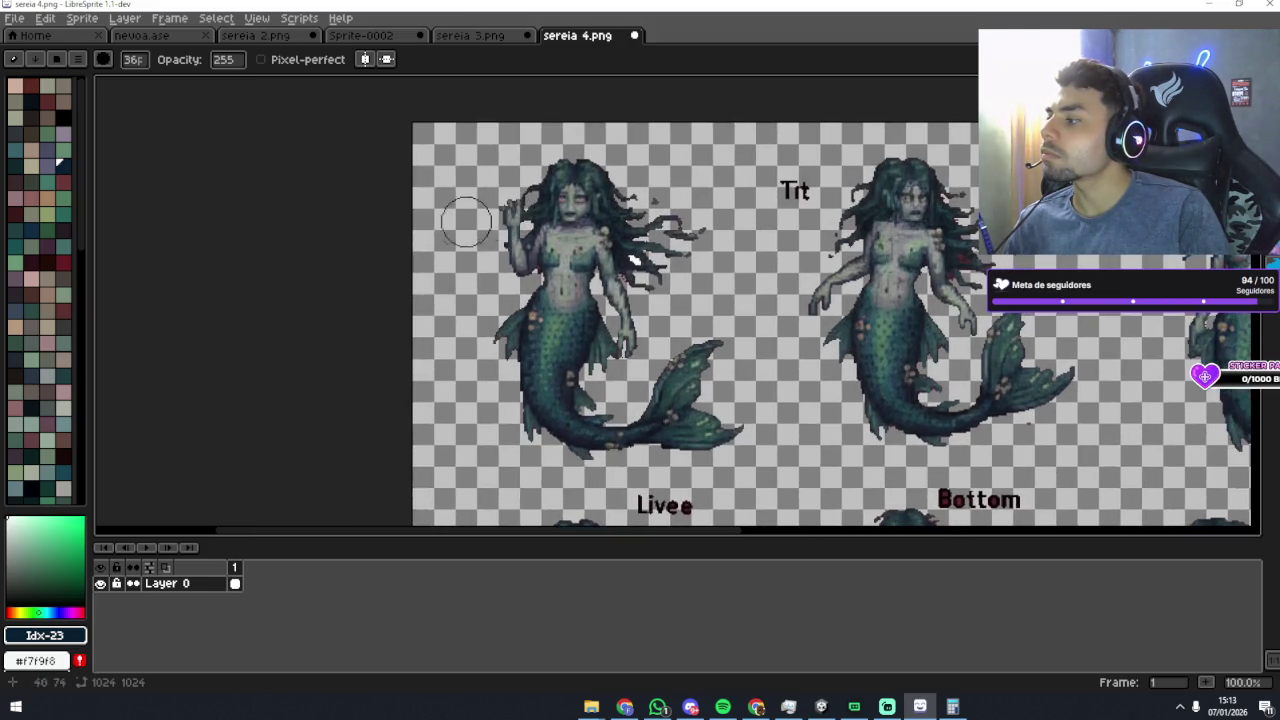
Step: Set the eraser size to 9 px and zoom in on the Idle mermaid's head
left_click(132, 59)
left_click(148, 88)
scroll(557, 229, "up", 3)
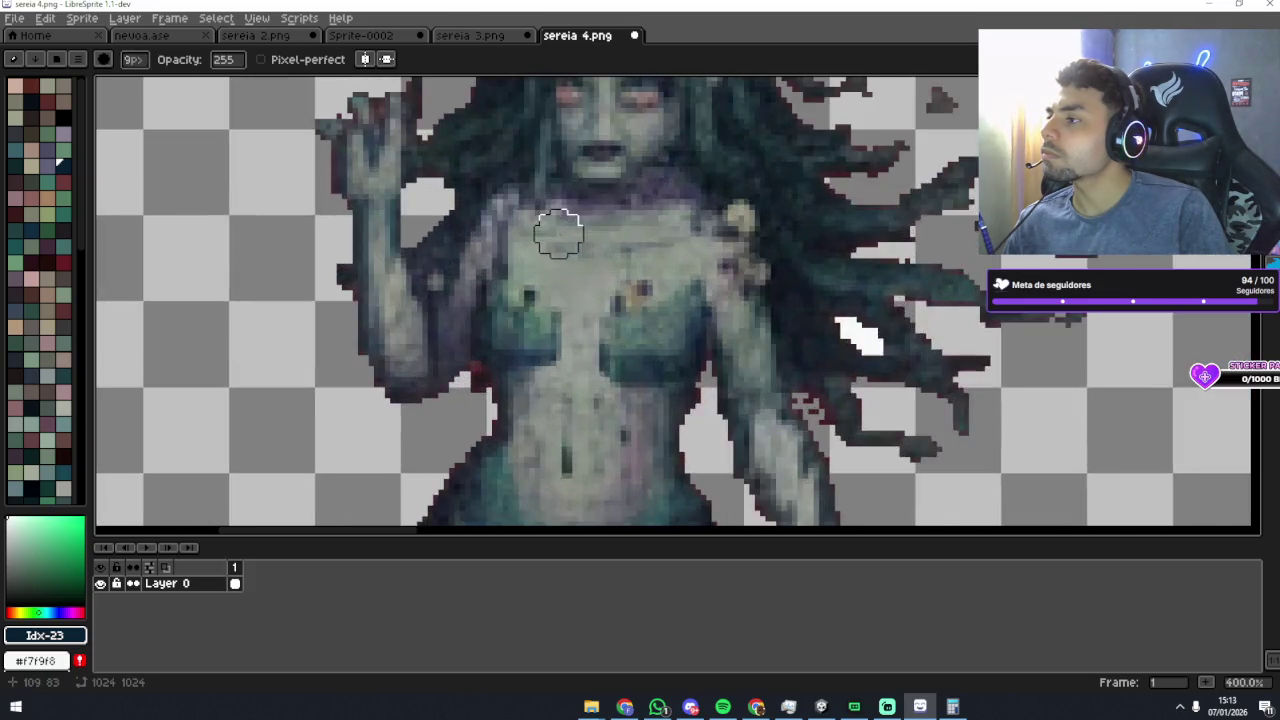
scroll(563, 214, "down", 2)
scroll(457, 229, "up", 1)
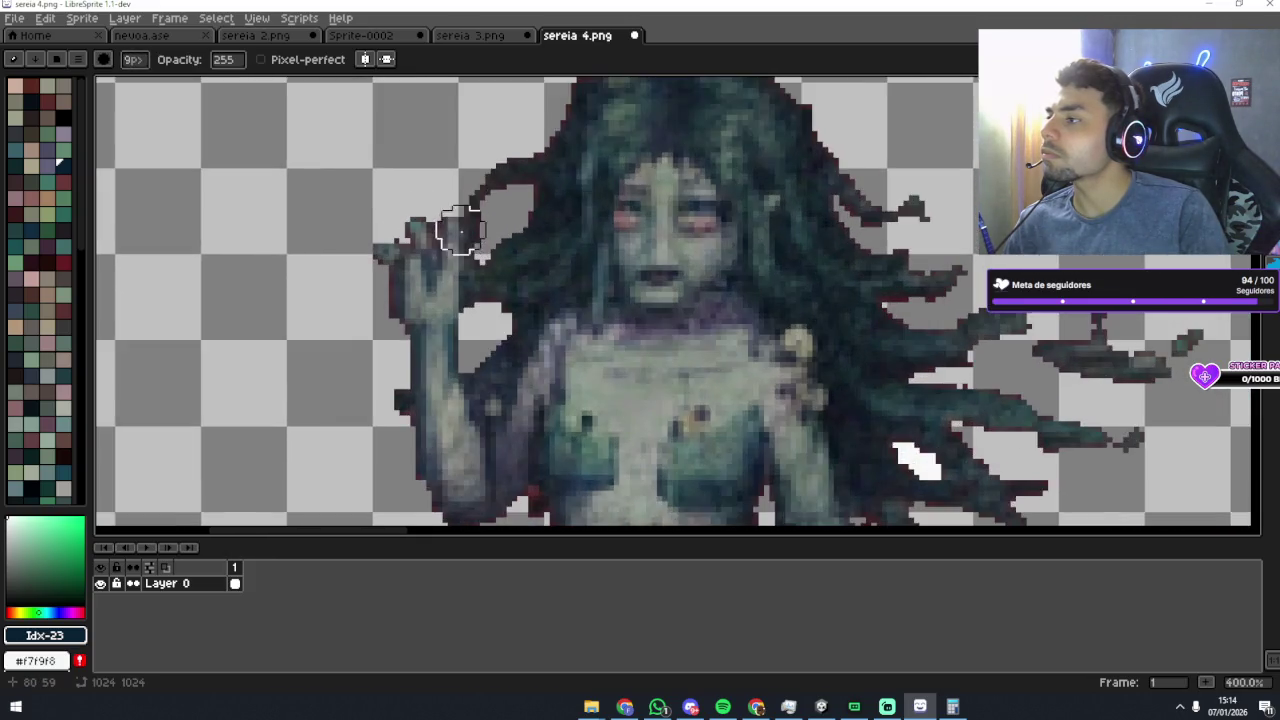
scroll(514, 249, "up", 1)
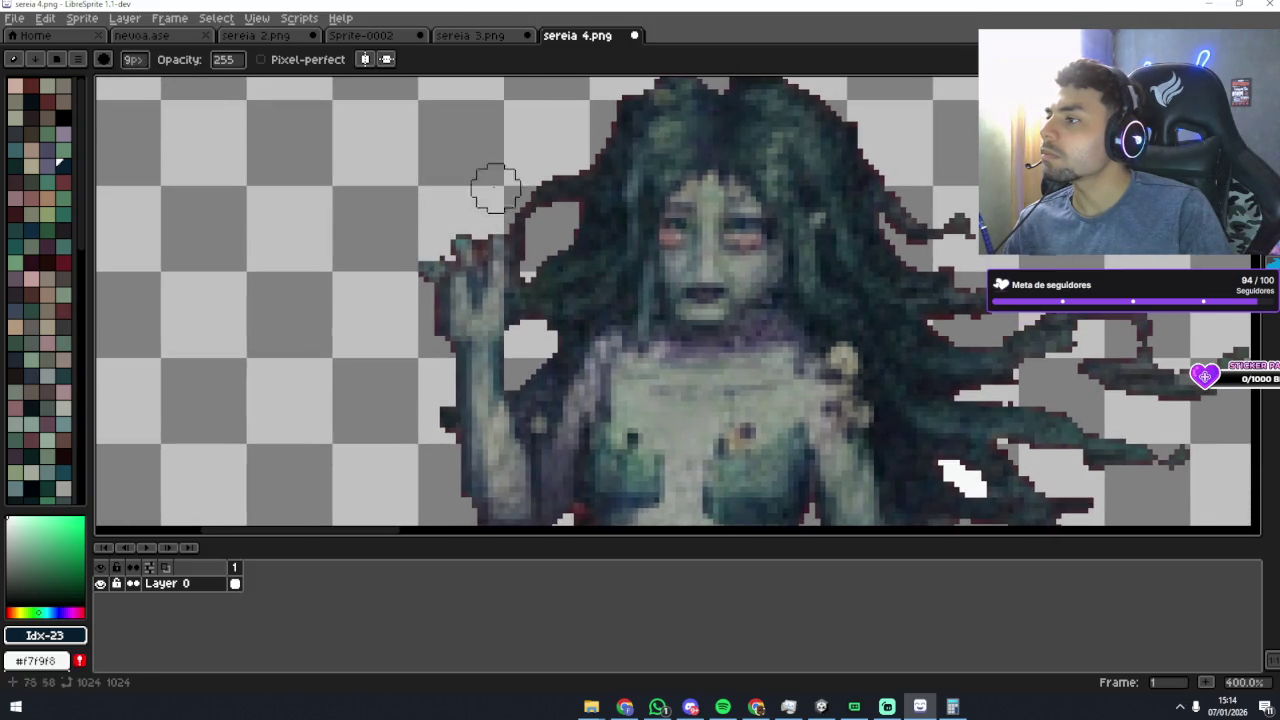
scroll(466, 180, "up", 2)
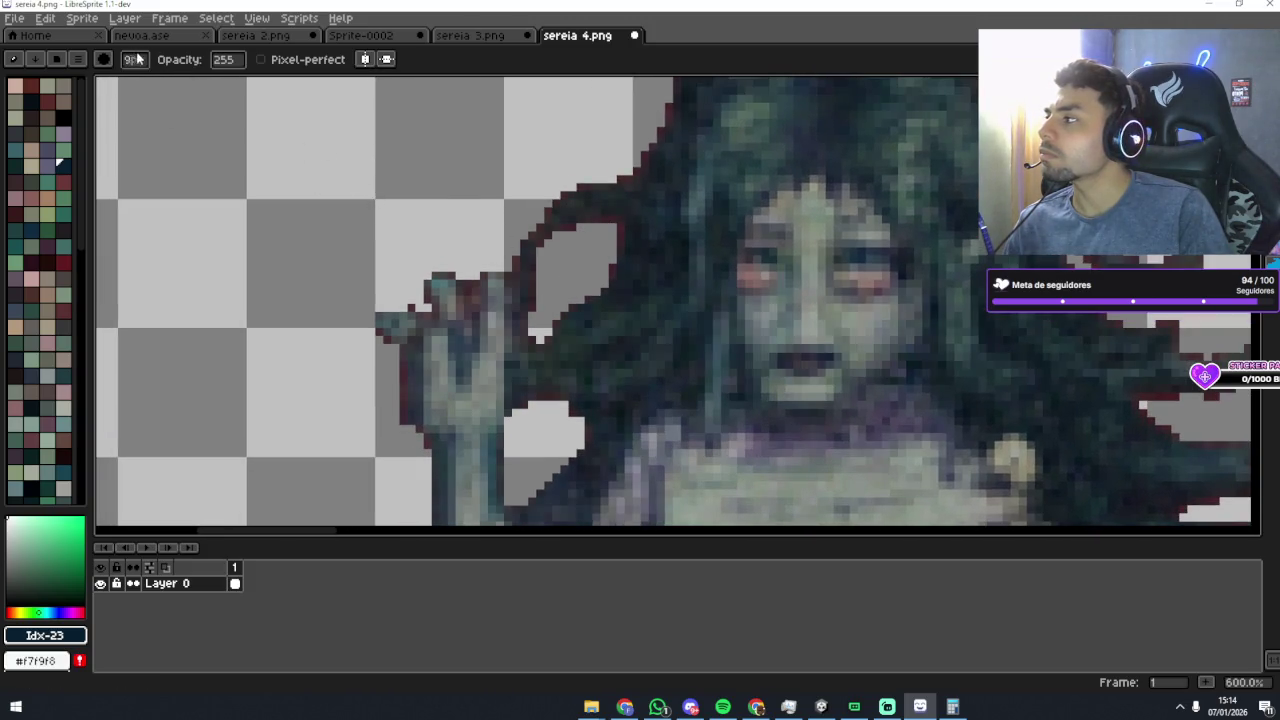
Step: Magic Wand-select the transparent background beside the hair, then switch to the Pencil and clear the selection
key("w")
left_click(597, 232)
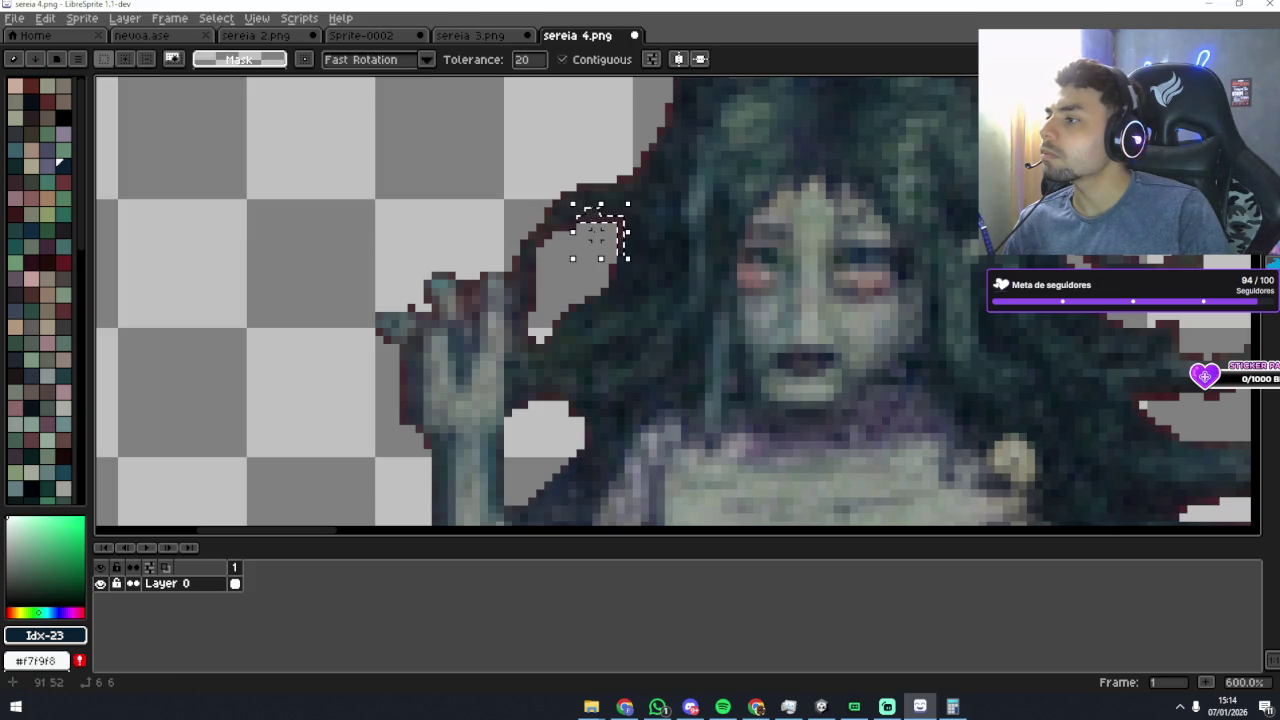
left_click_drag(570, 226, 564, 230)
left_click(548, 258)
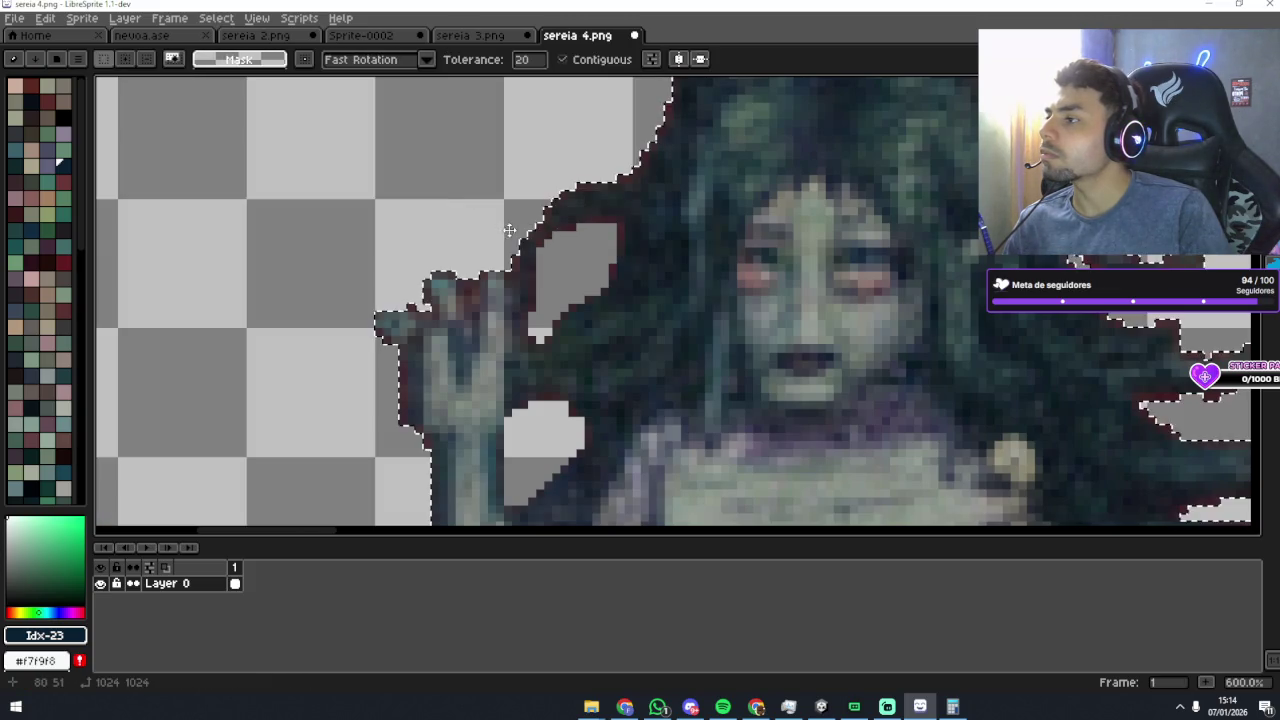
key("b")
scroll(531, 210, "down", 3)
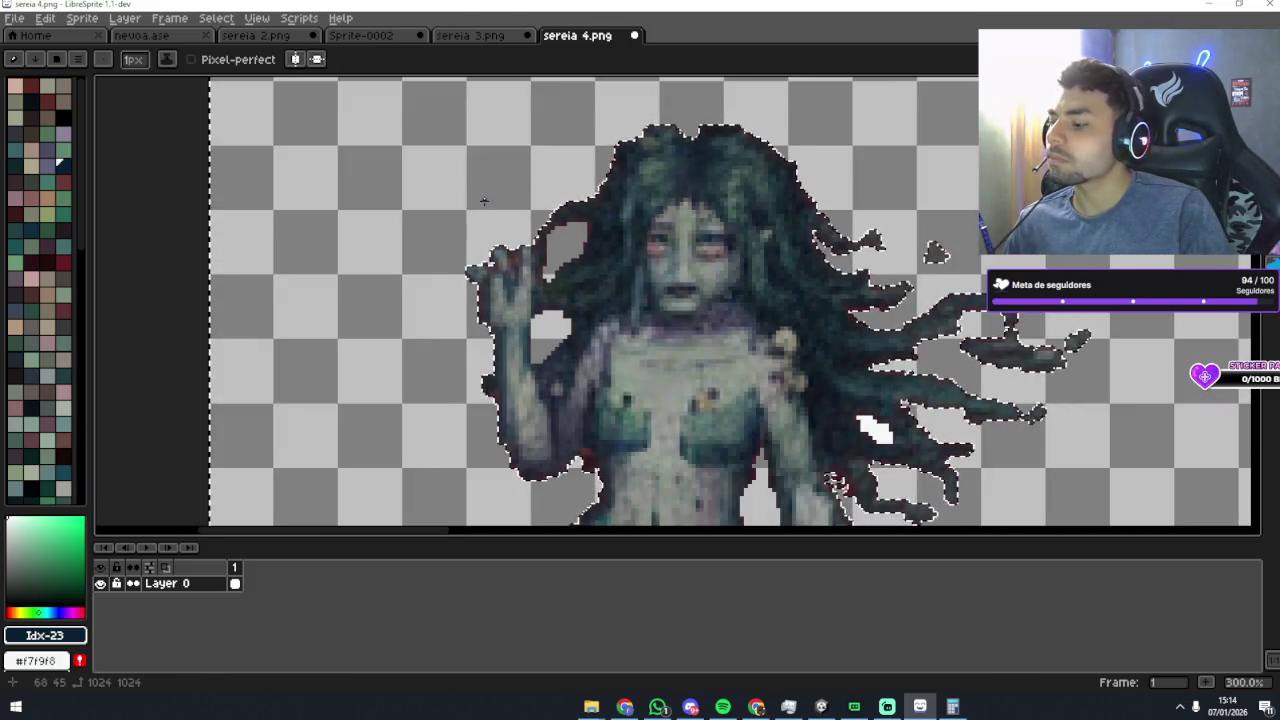
key("ctrl+t")
scroll(443, 175, "down", 2)
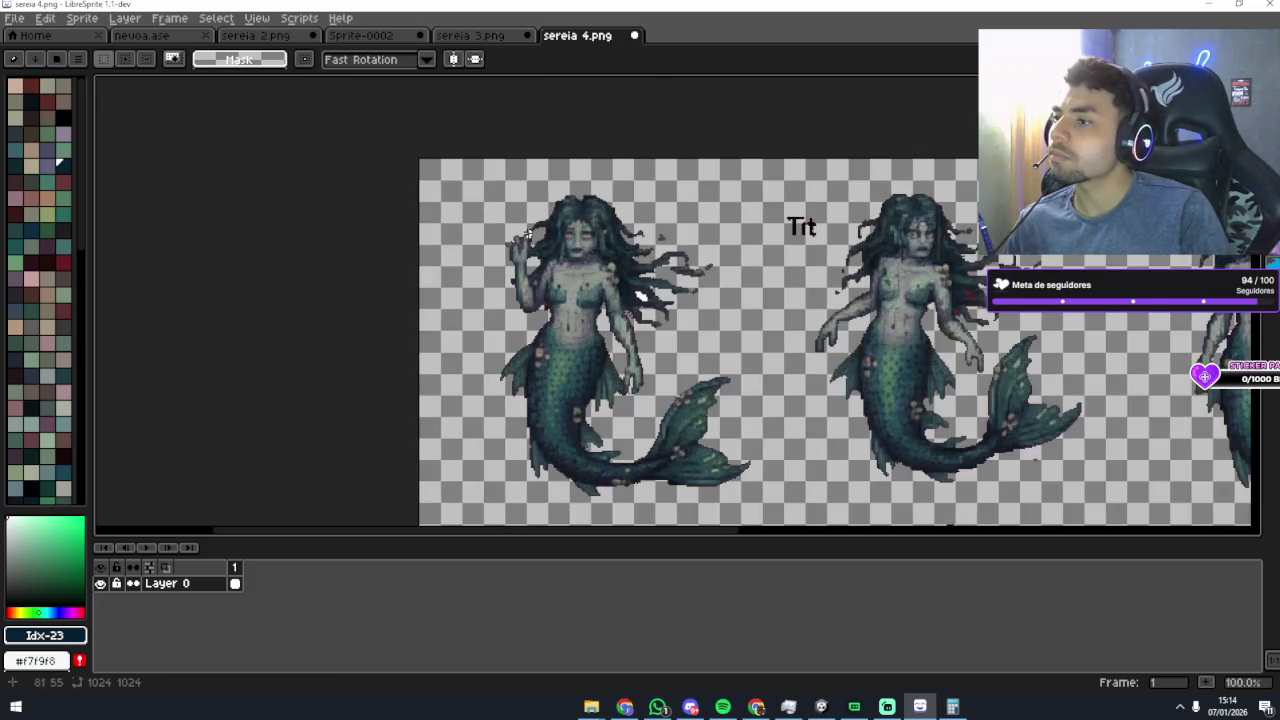
scroll(648, 237, "up", 2)
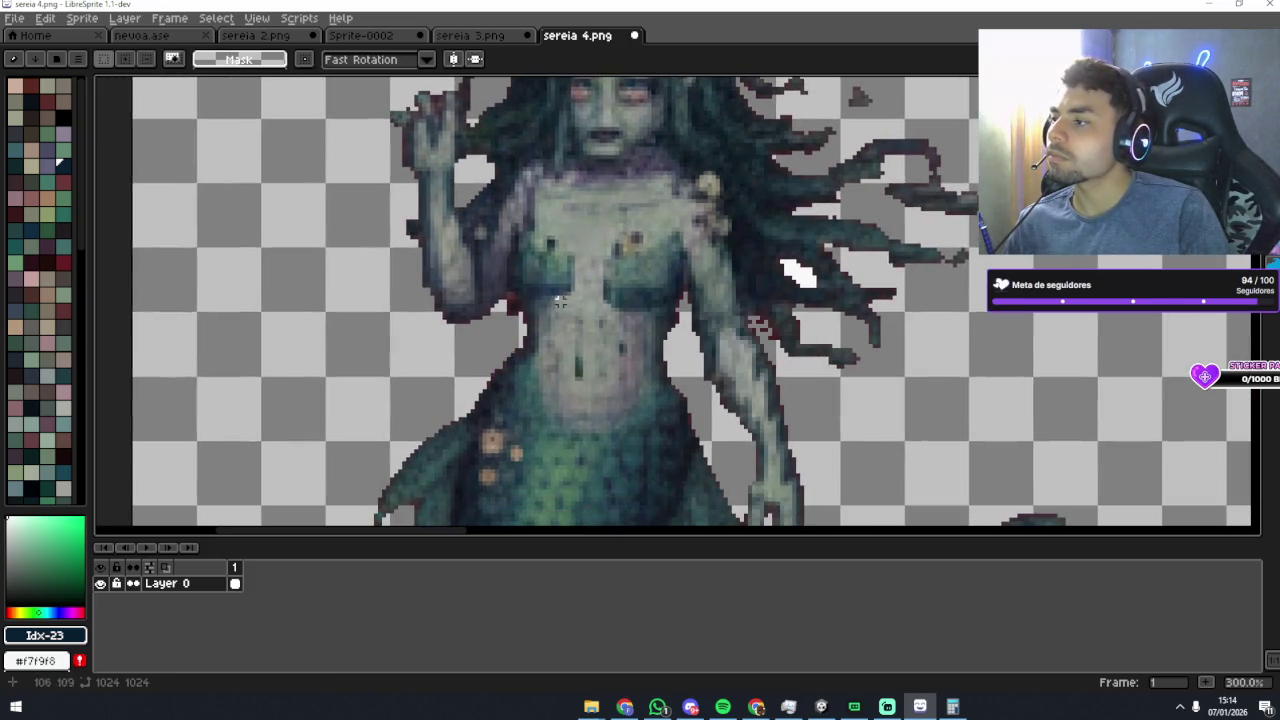
key("Return")
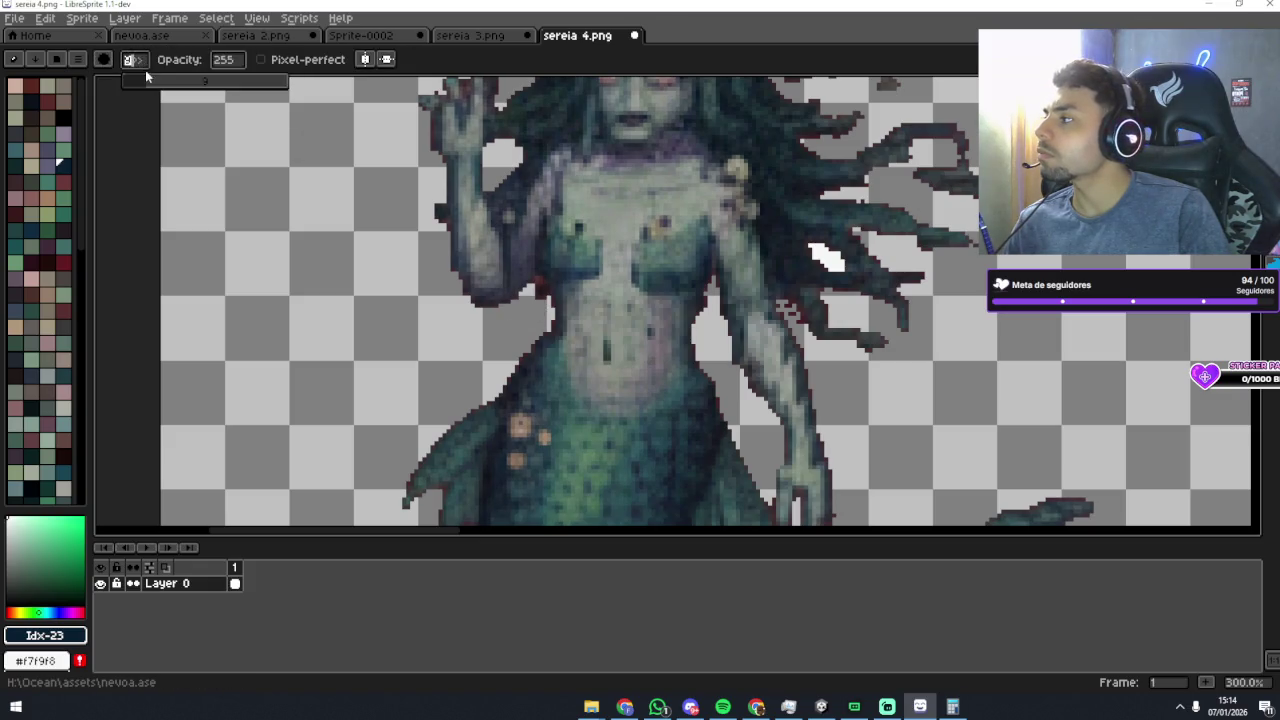
Step: Zoom in on the arm and Magic Wand-select the stray dark red pixels beside it
scroll(525, 298, "up", 4)
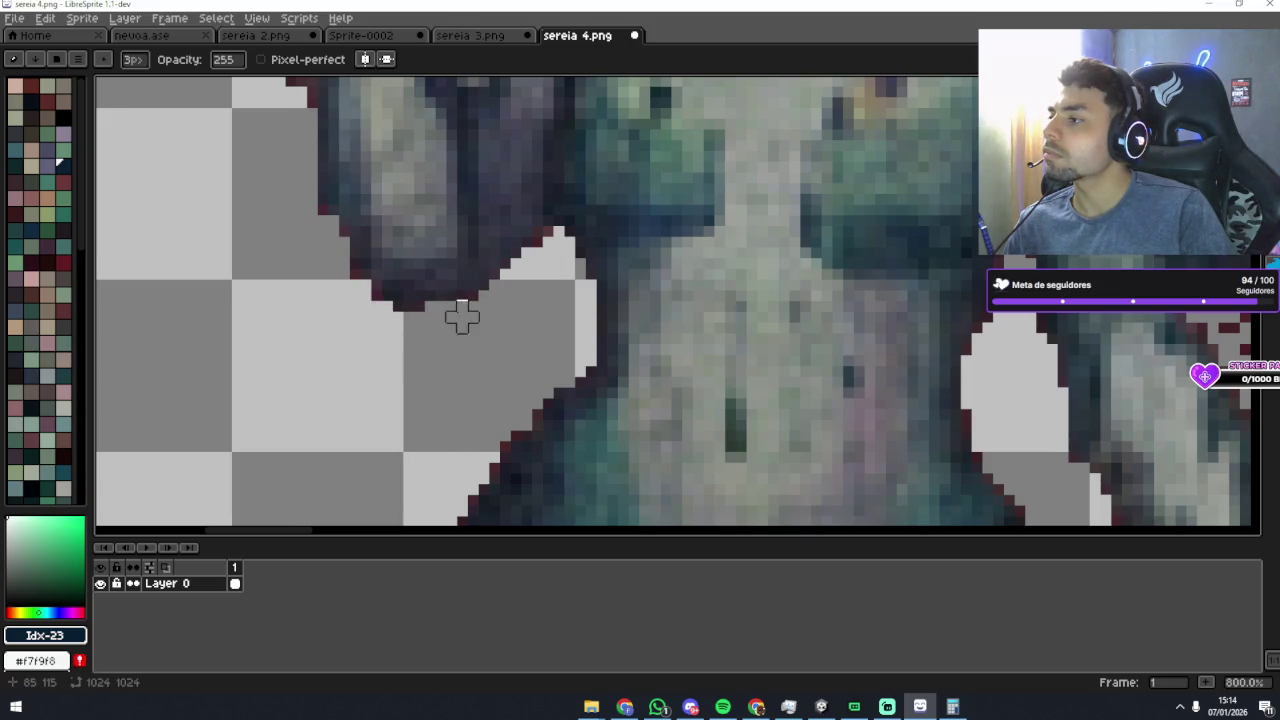
scroll(430, 316, "down", 3)
scroll(411, 292, "up", 2)
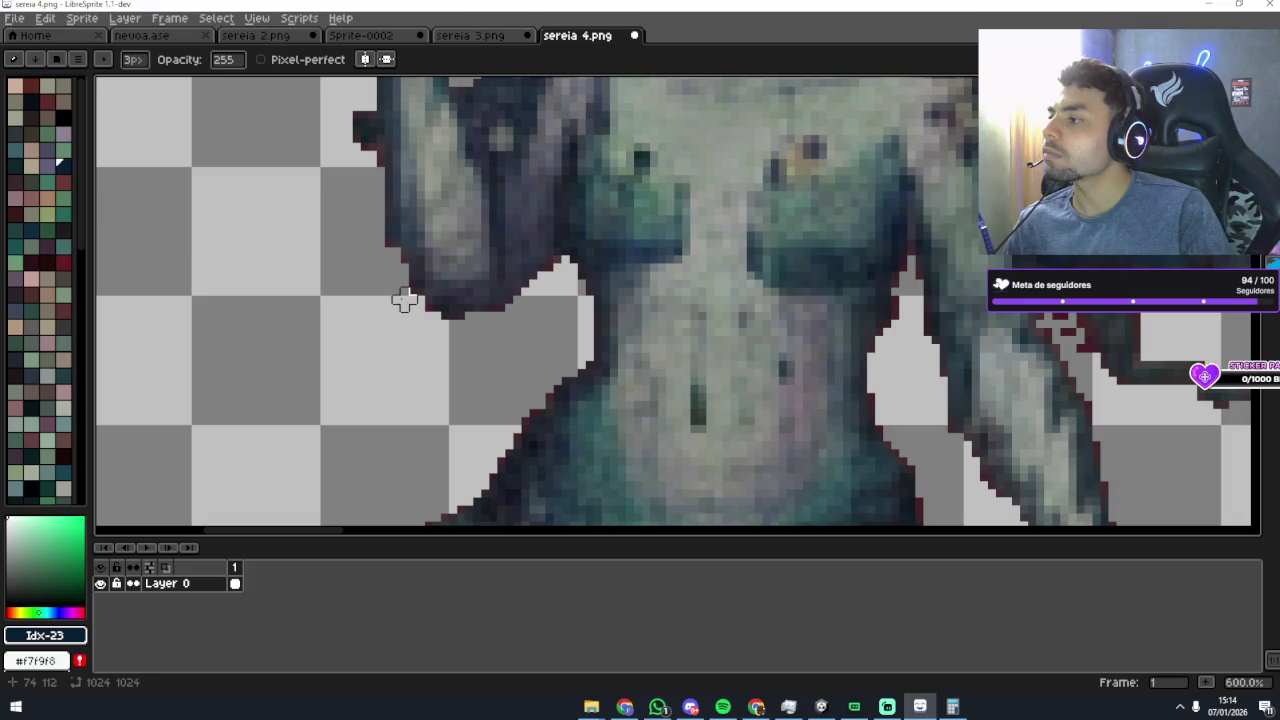
scroll(620, 300, "down", 2)
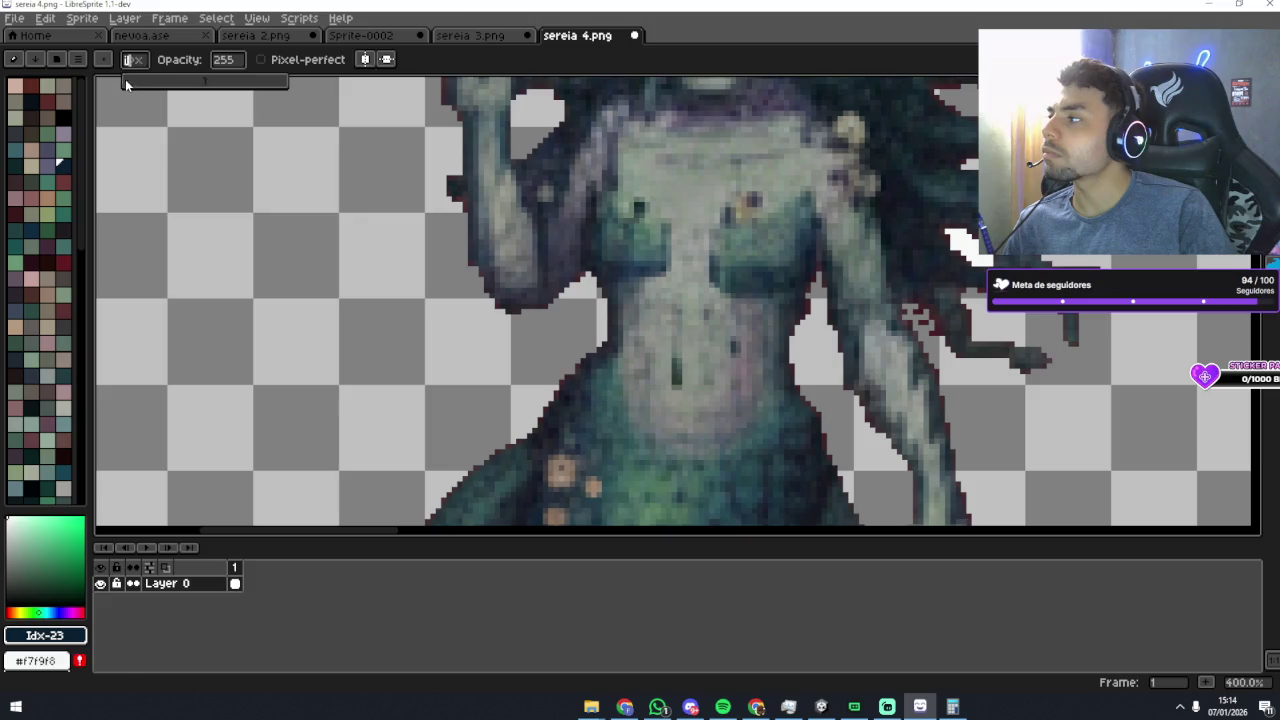
scroll(826, 317, "up", 3)
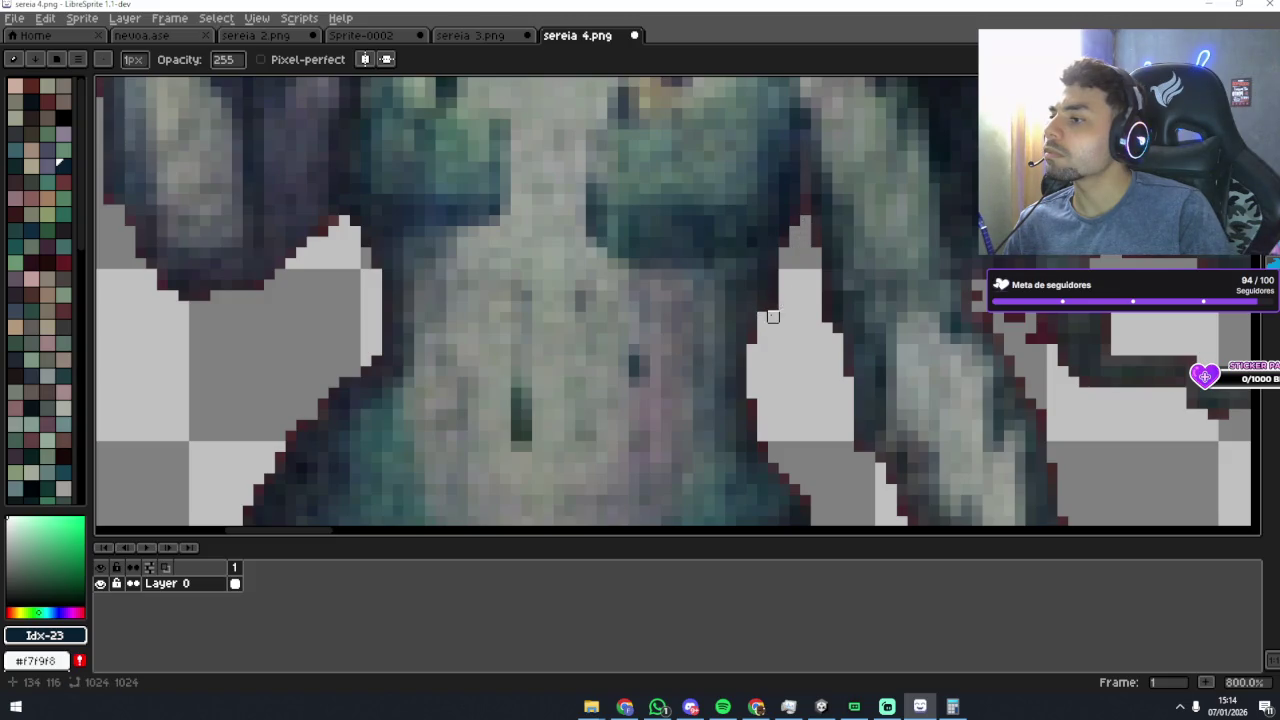
mouse_move(769, 391)
left_mouse_down()
mouse_move(729, 309)
mouse_move(660, 274)
left_mouse_up()
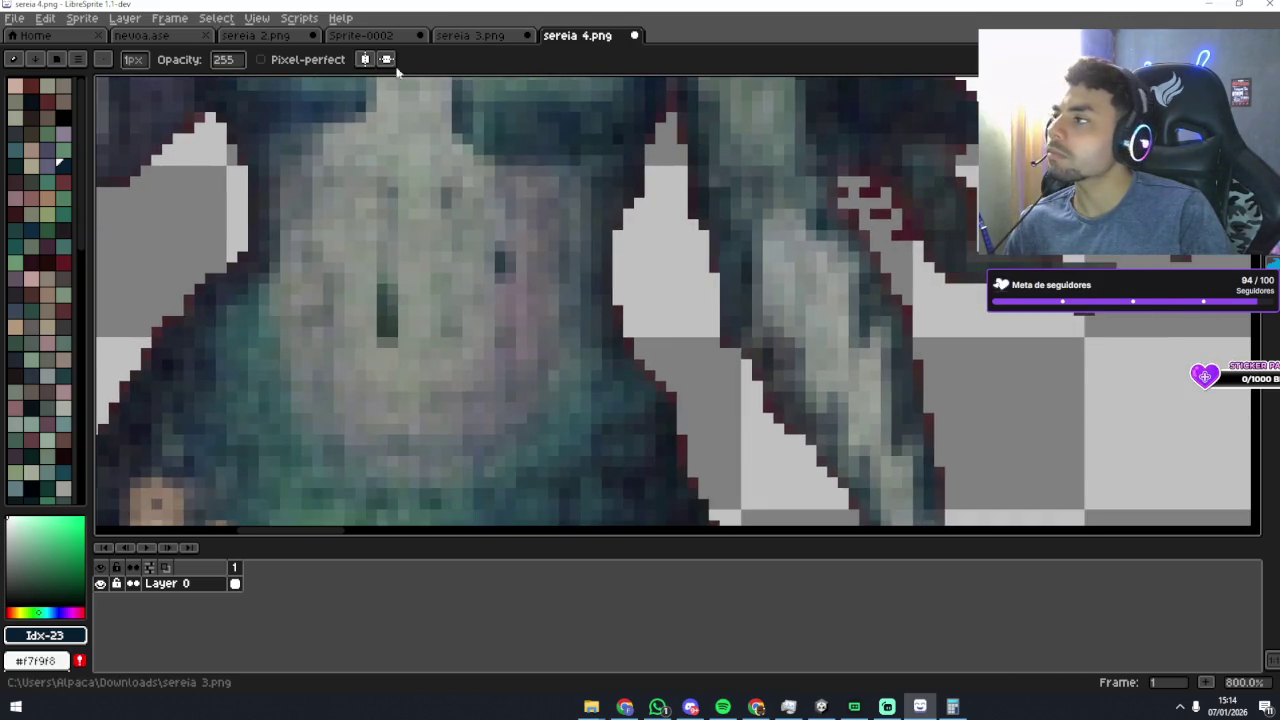
key("w")
left_click_drag(766, 214, 683, 310)
left_click(720, 297)
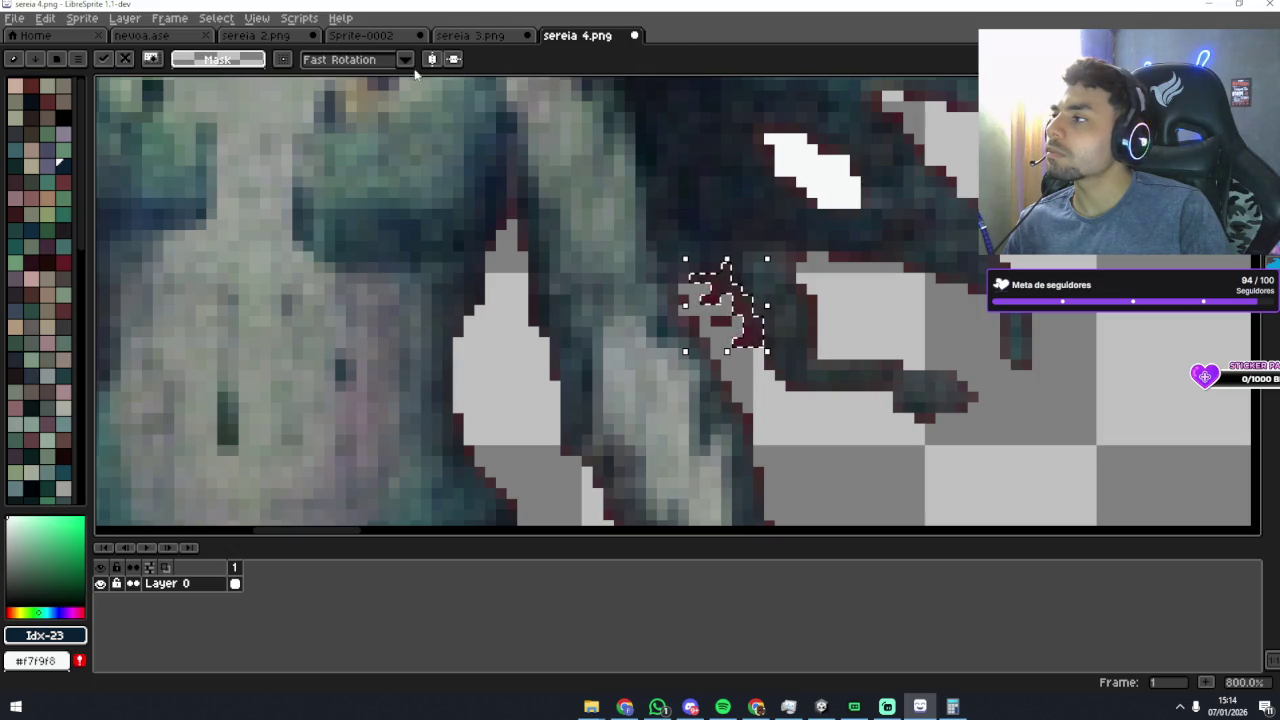
Step: Drop the selection, lower Magic Wand tolerance to 10 and reselect the stray pixels by the arm
key("Return")
key("1")
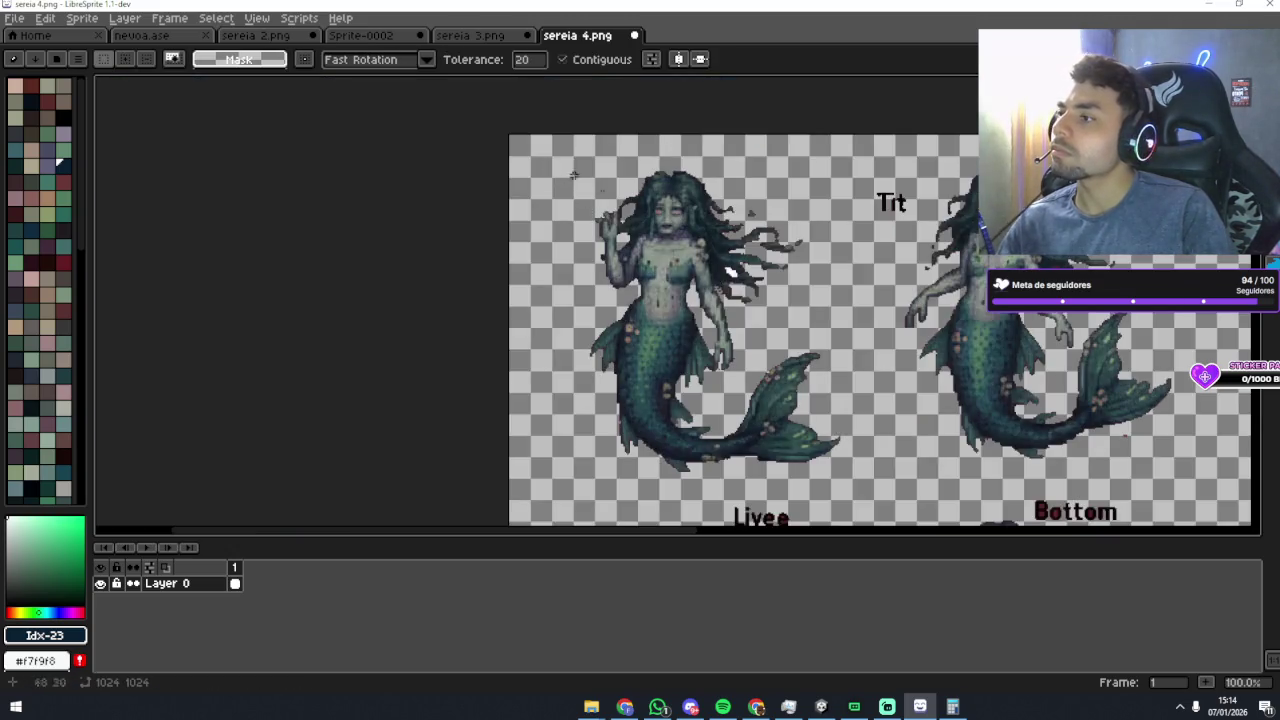
scroll(717, 288, "up", 4)
scroll(715, 310, "up", 2)
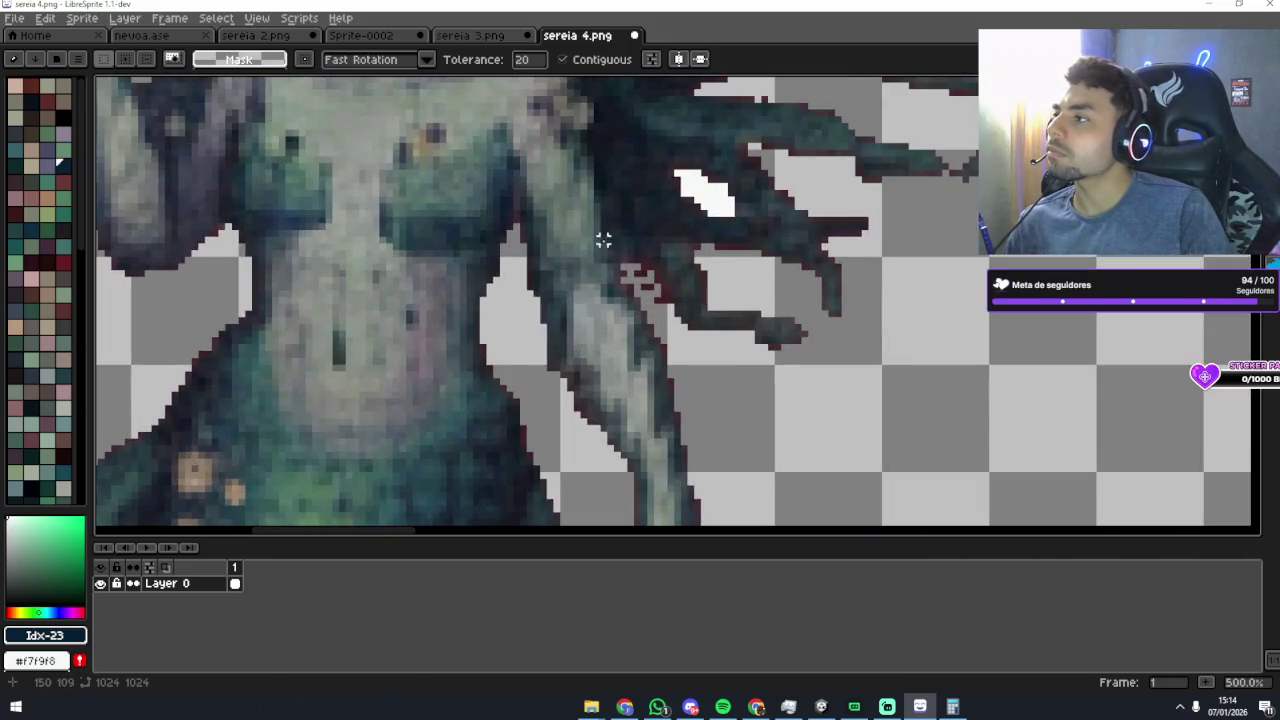
left_click_drag(521, 59, 516, 59)
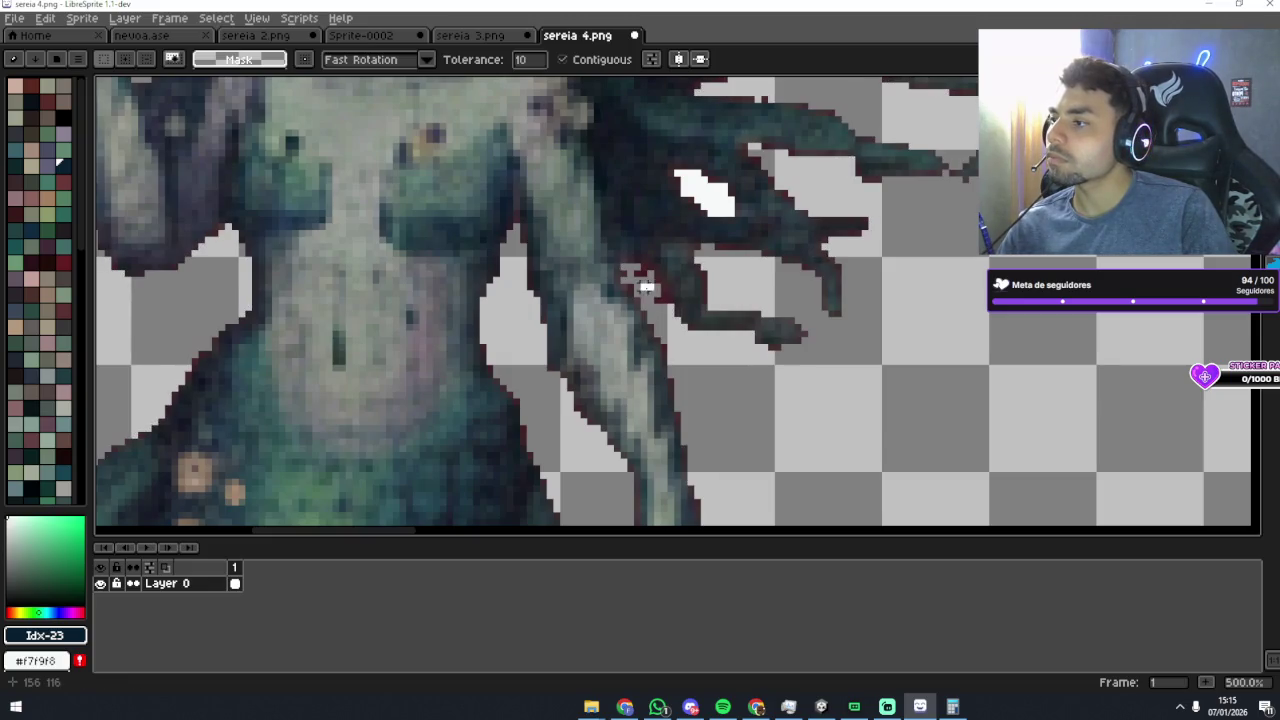
left_click(649, 285)
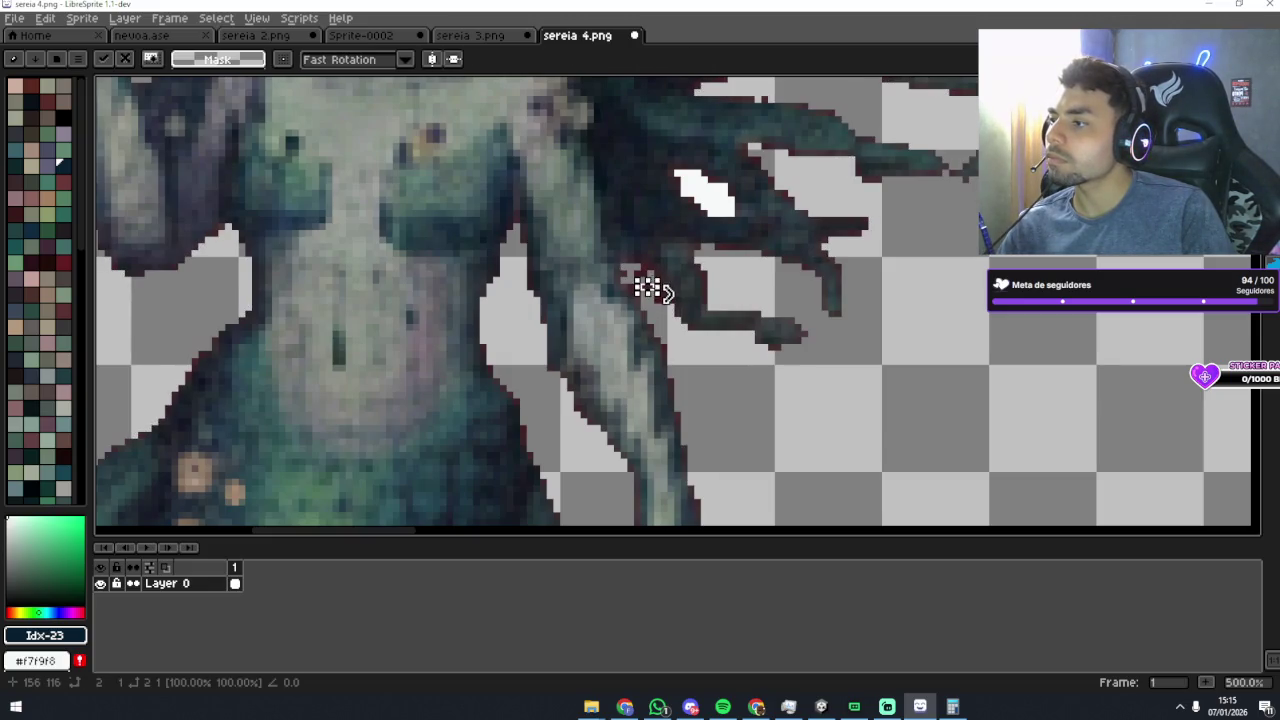
Step: Try trial selections near the hair tip, then clear them and switch to the Pencil
key("Return")
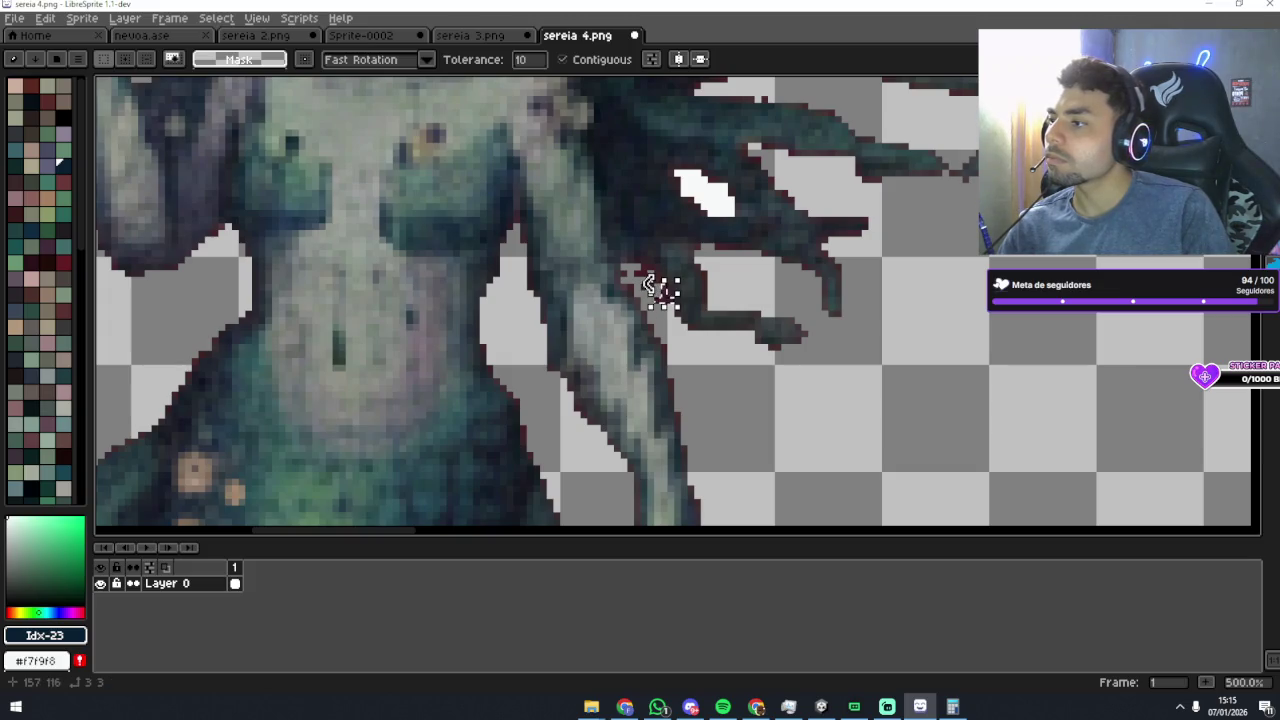
left_click(645, 268)
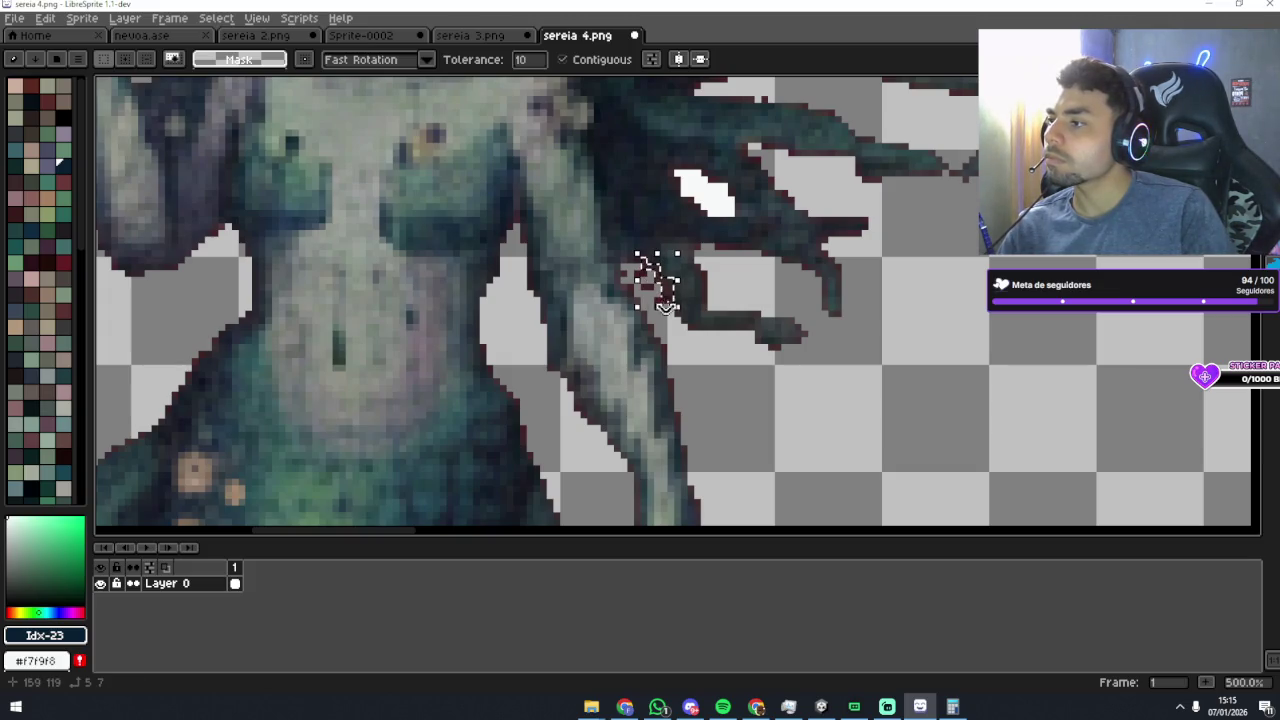
key("ctrl+d")
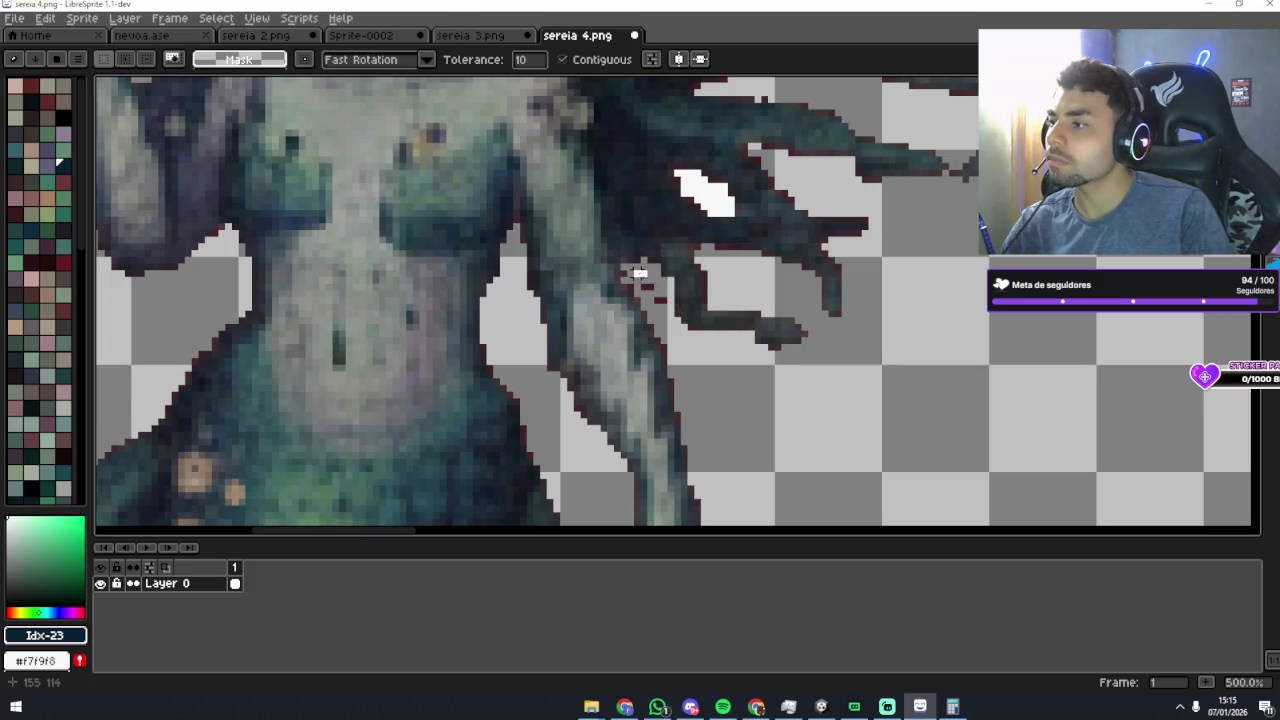
scroll(729, 392, "up", 1)
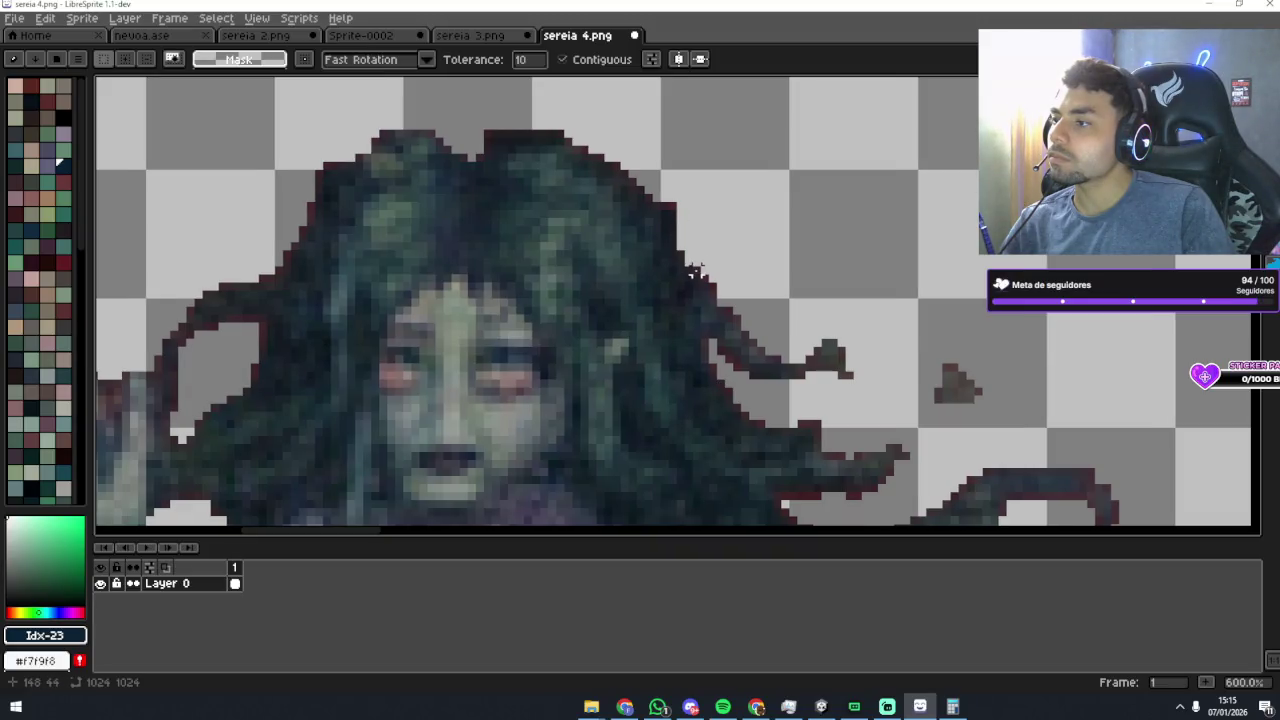
left_click(706, 280)
key("ctrl+d")
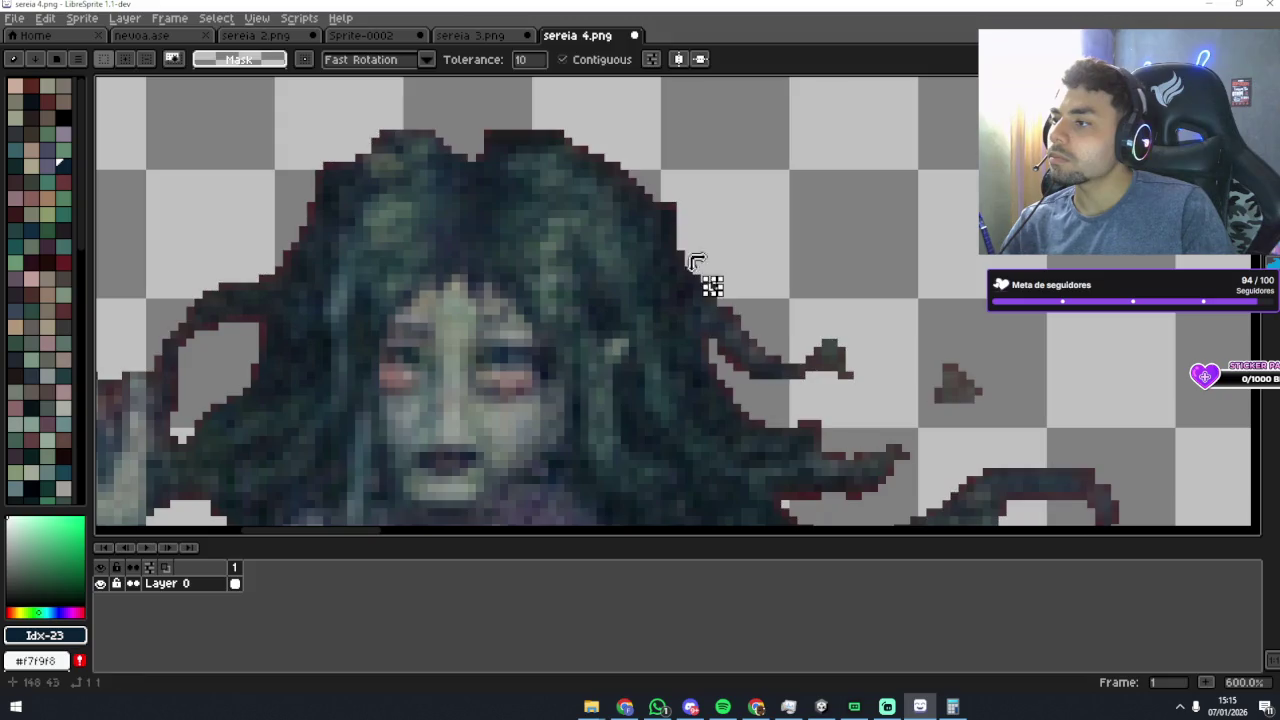
key("b")
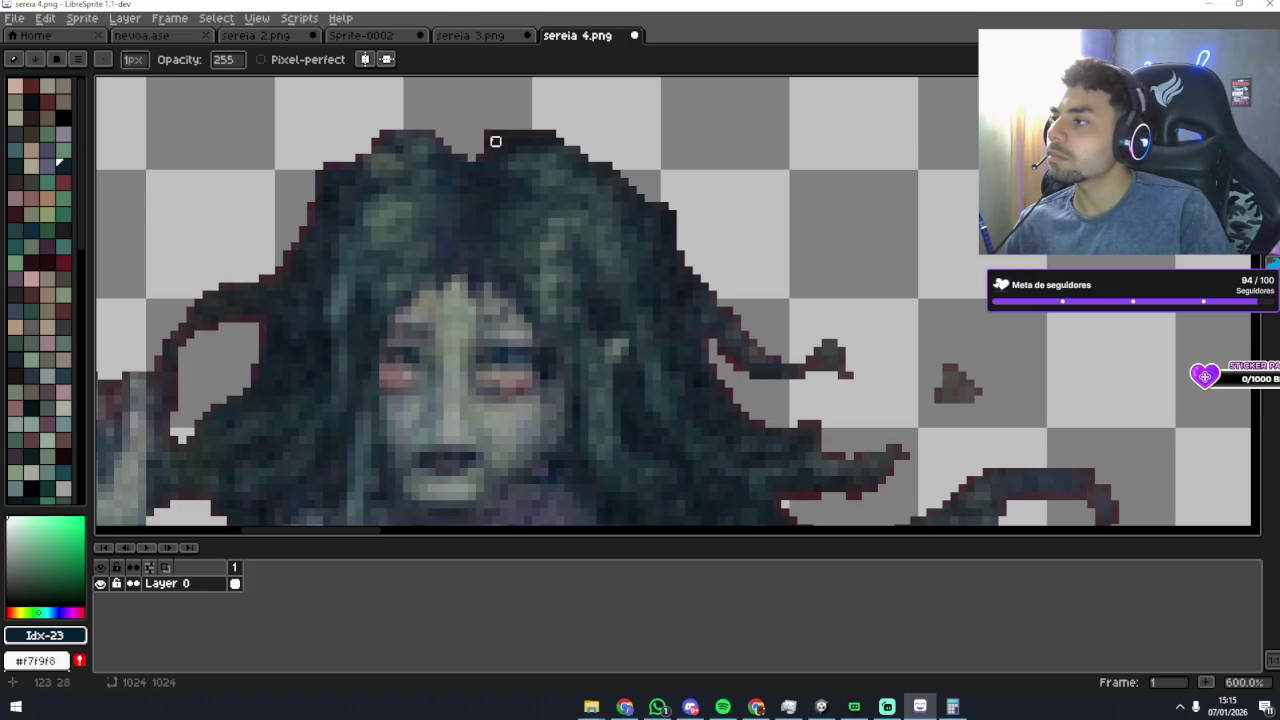
Step: Erase the dark outline inside the hair loop's gap and along its left edge
left_click_drag(487, 141, 547, 161)
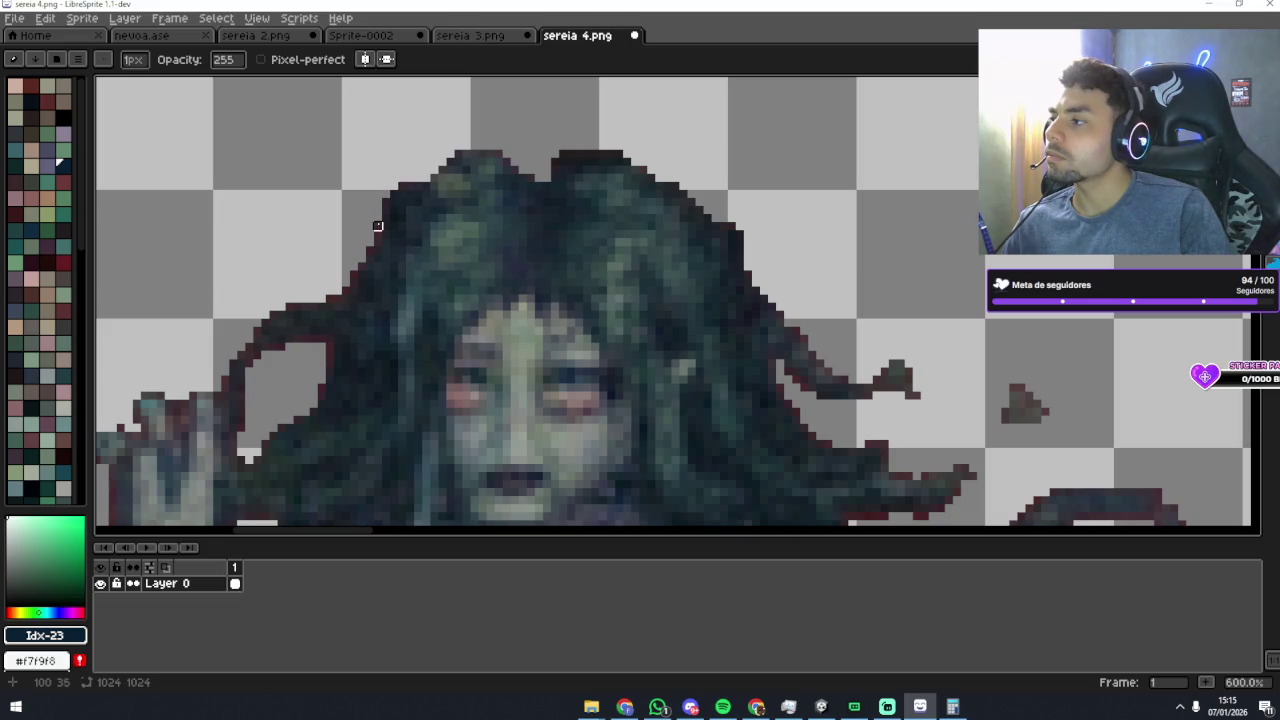
left_click_drag(436, 246, 521, 234)
scroll(521, 234, "up", 1)
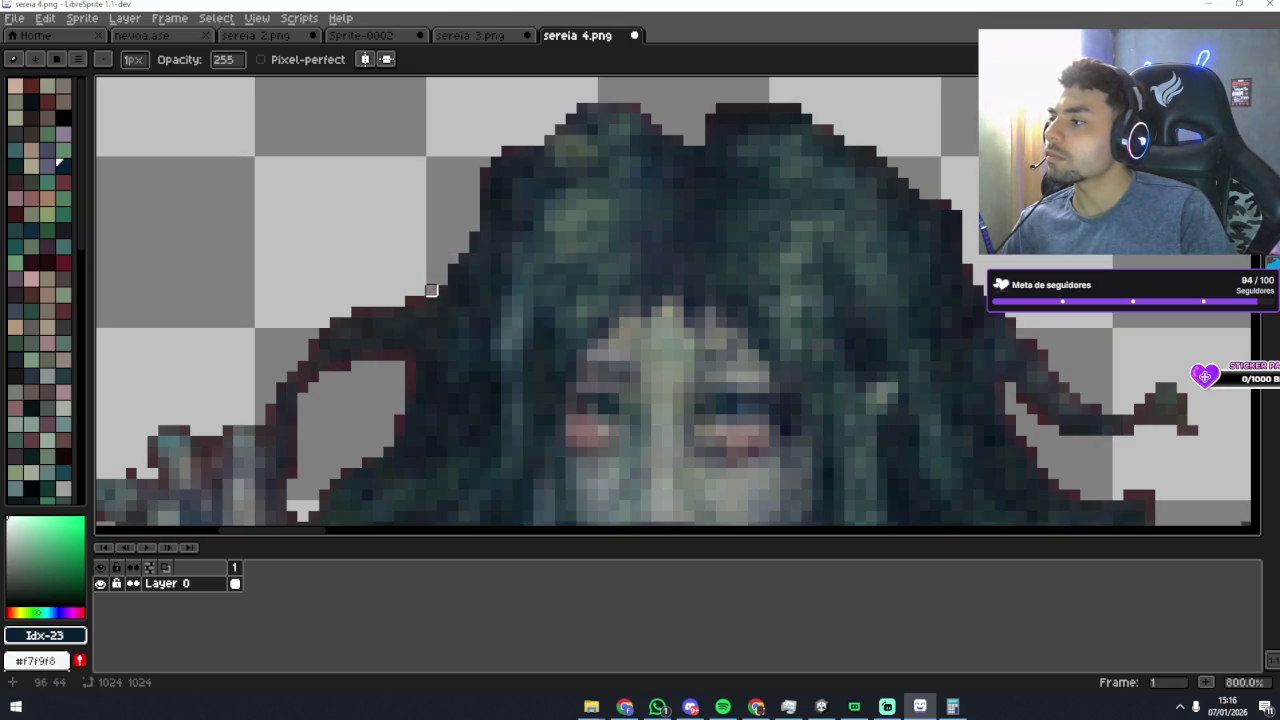
mouse_move(409, 297)
left_mouse_down()
mouse_move(589, 249)
mouse_move(563, 270)
mouse_move(598, 279)
mouse_move(577, 343)
left_mouse_up()
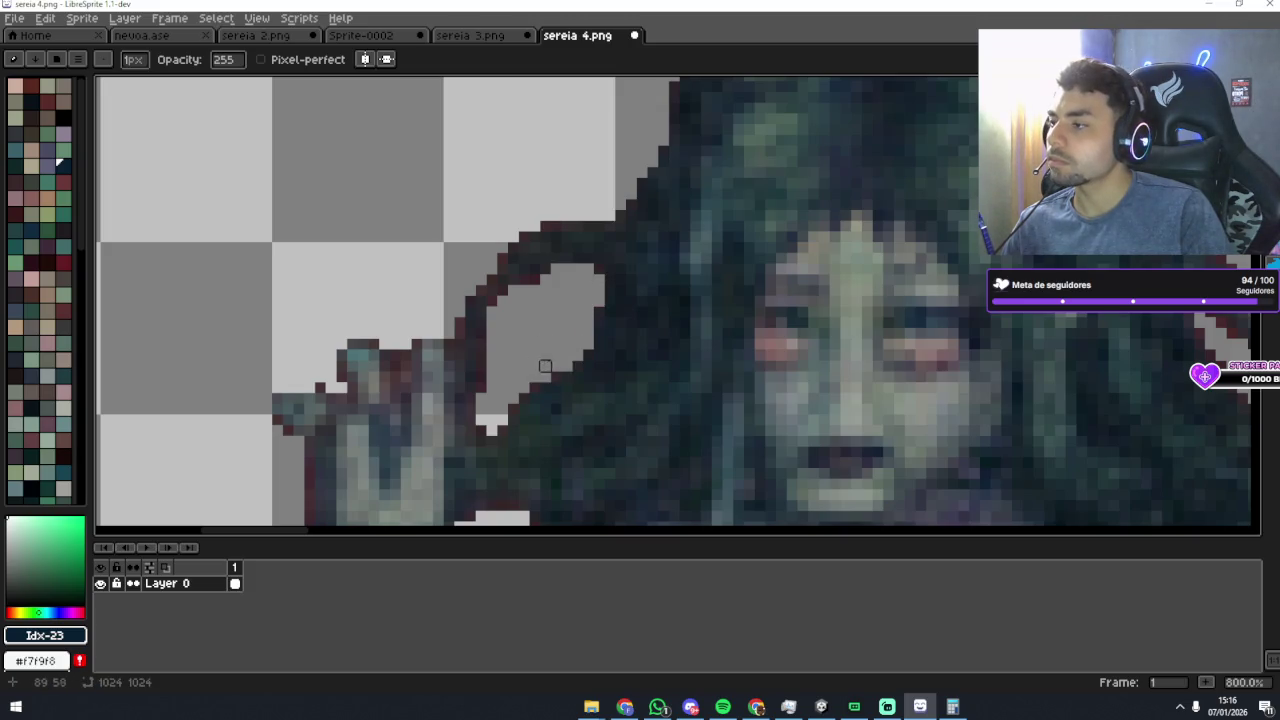
left_click_drag(535, 279, 495, 305)
scroll(534, 356, "down", 1)
left_click_drag(491, 380, 489, 340)
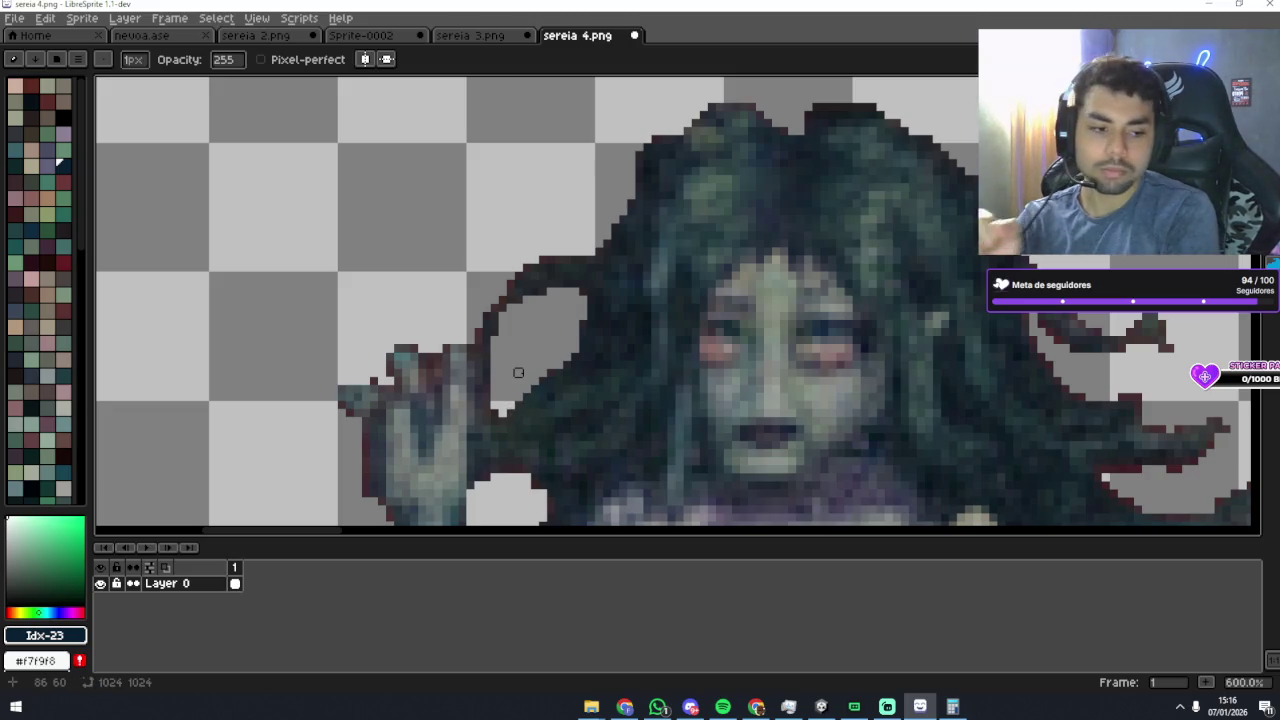
Step: Erase outline pixels beside the raised hand, then undo that extra stroke
scroll(743, 251, "left", 5)
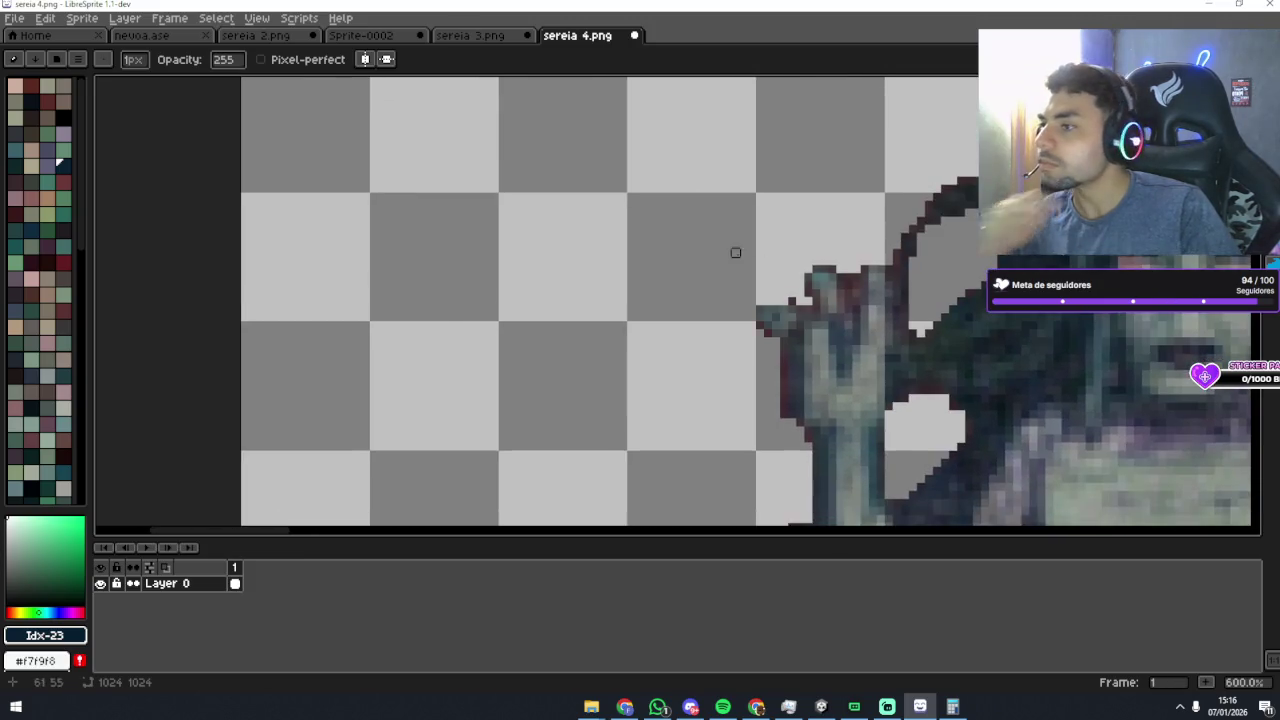
scroll(832, 301, "down", 1)
scroll(832, 301, "up", 1)
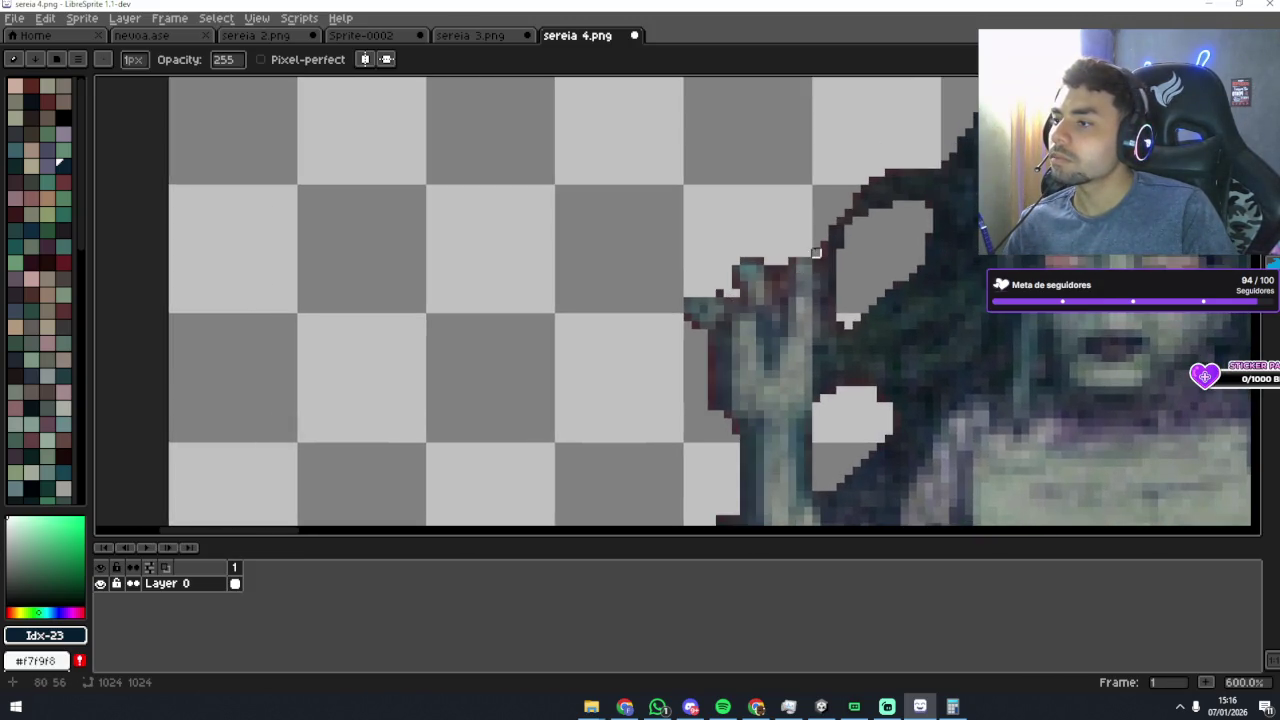
mouse_move(711, 333)
left_mouse_down()
mouse_move(708, 395)
mouse_move(700, 336)
left_mouse_up()
key("ctrl+z")
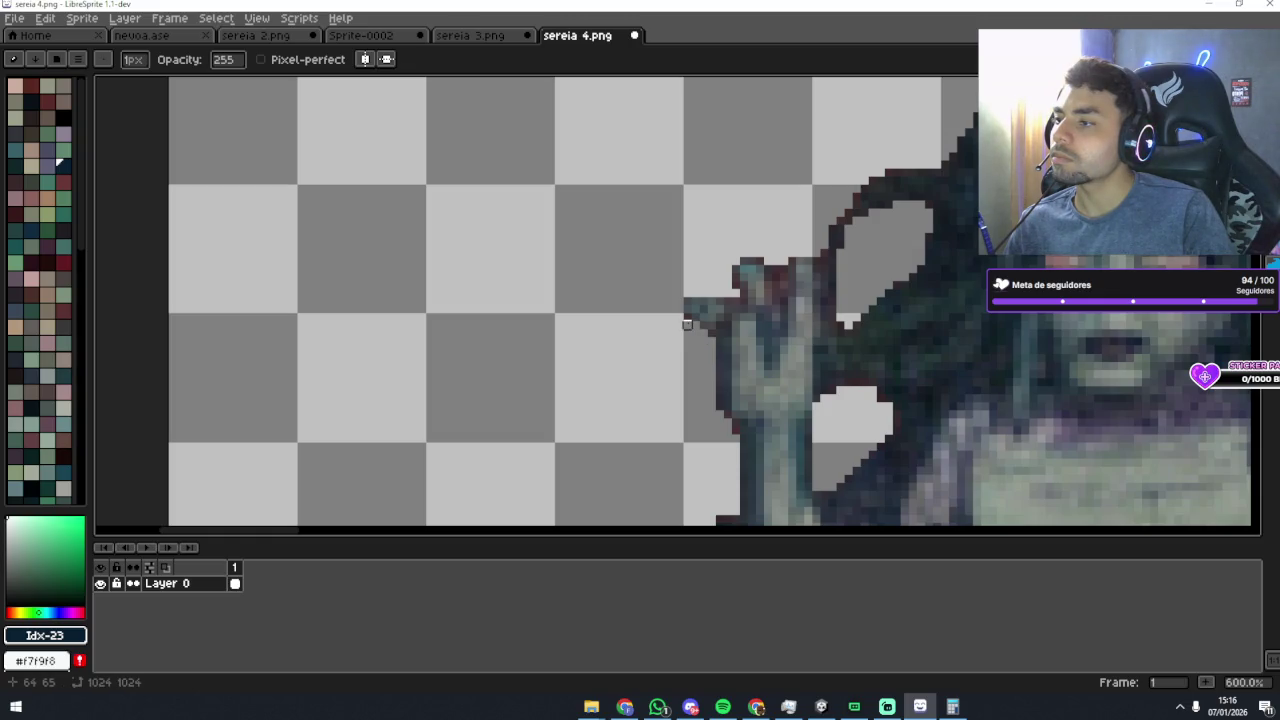
scroll(687, 317, "down", 3)
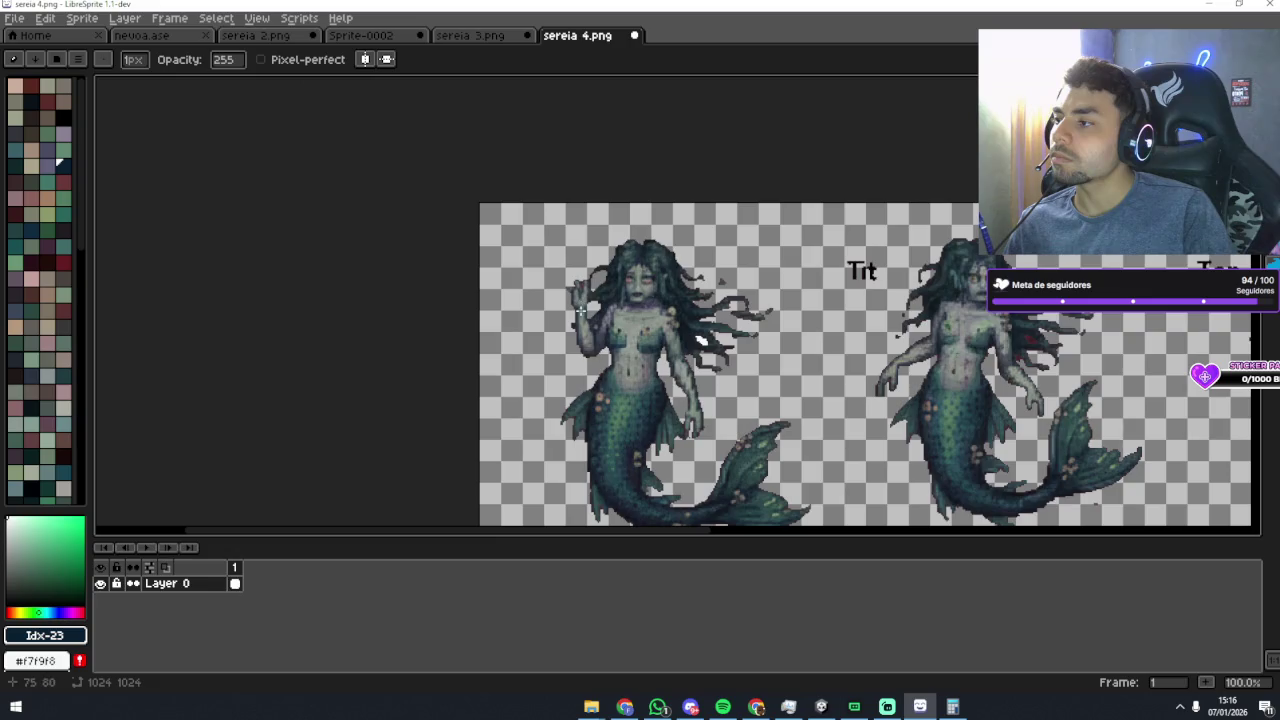
Step: Zoom to 800% on the raised hand and erase the curving strand's lower part
scroll(577, 312, "up", 1)
scroll(581, 251, "up", 3)
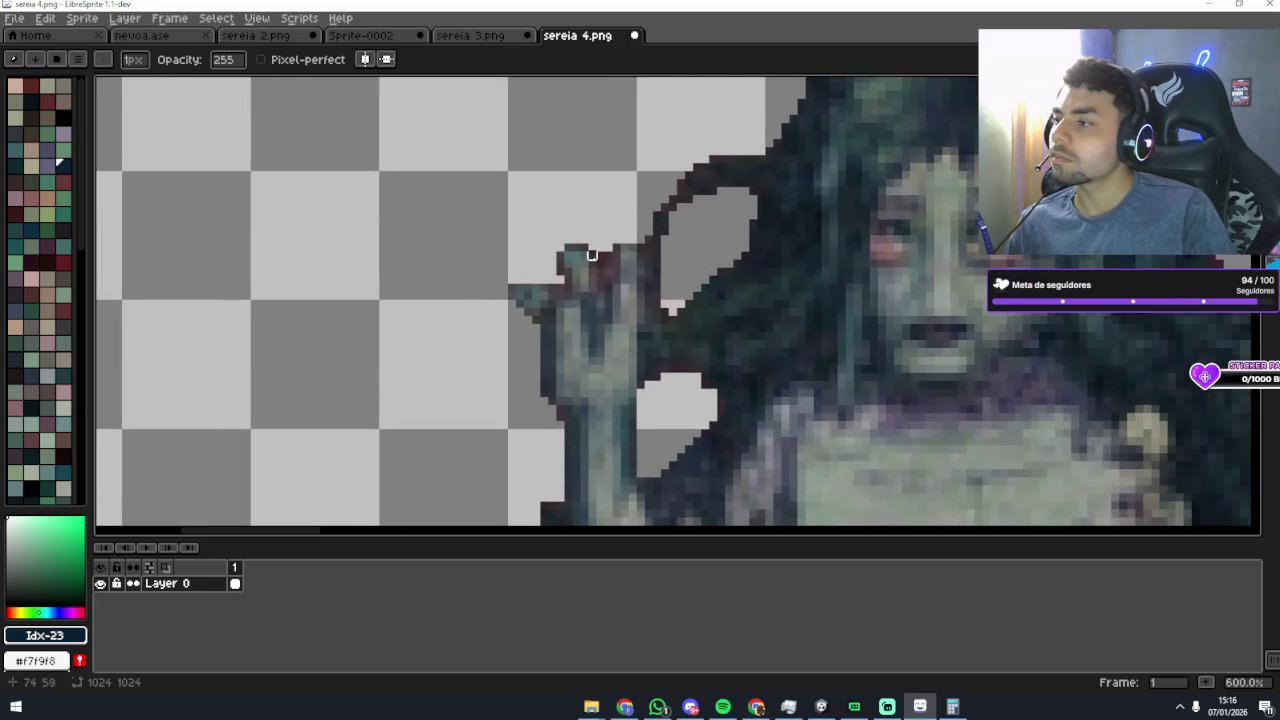
scroll(600, 256, "down", 2)
scroll(600, 260, "up", 2)
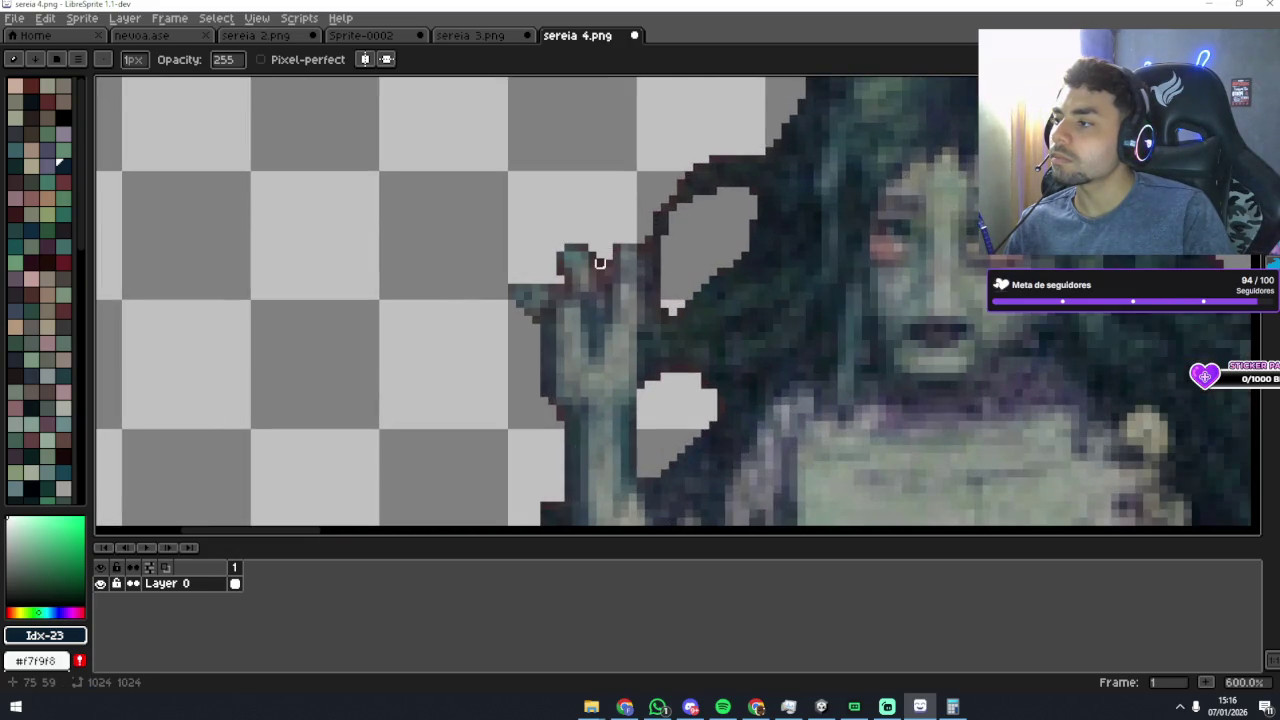
scroll(607, 265, "down", 1)
scroll(606, 277, "up", 1)
scroll(607, 272, "down", 4)
scroll(610, 273, "up", 4)
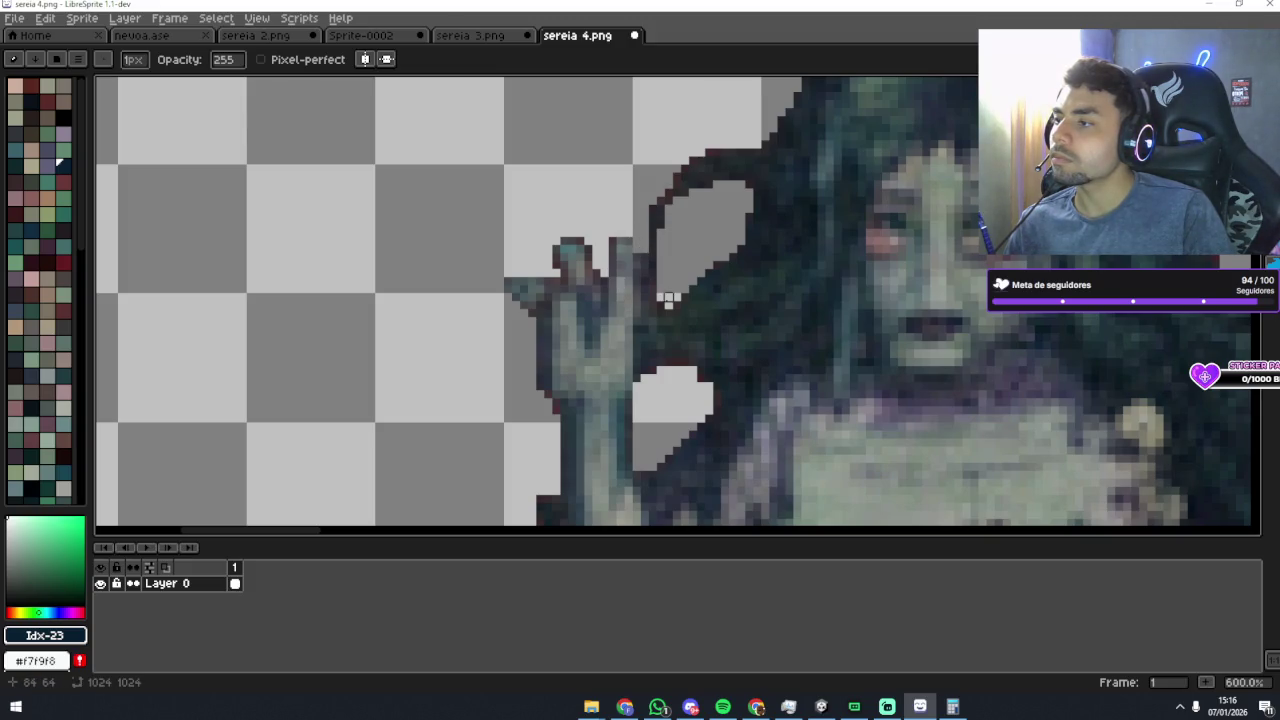
scroll(662, 282, "down", 1)
scroll(655, 278, "up", 1)
scroll(649, 291, "down", 4)
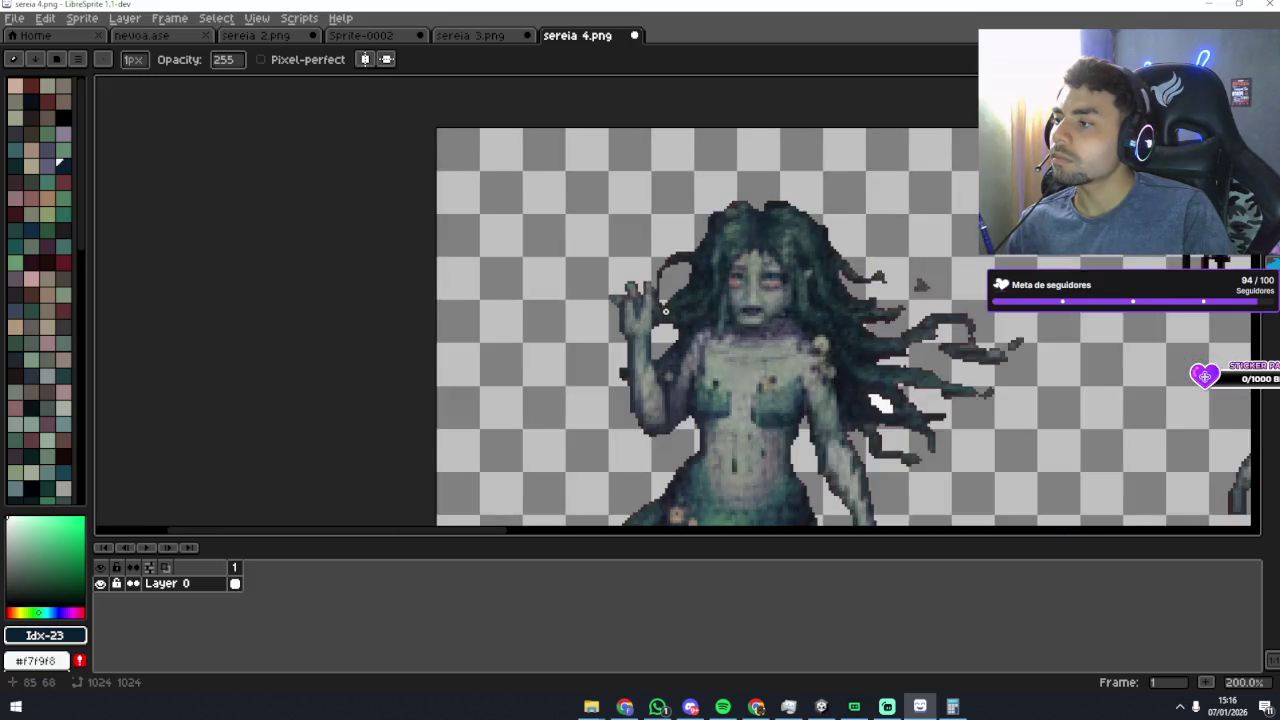
scroll(660, 291, "up", 3)
scroll(640, 257, "up", 2)
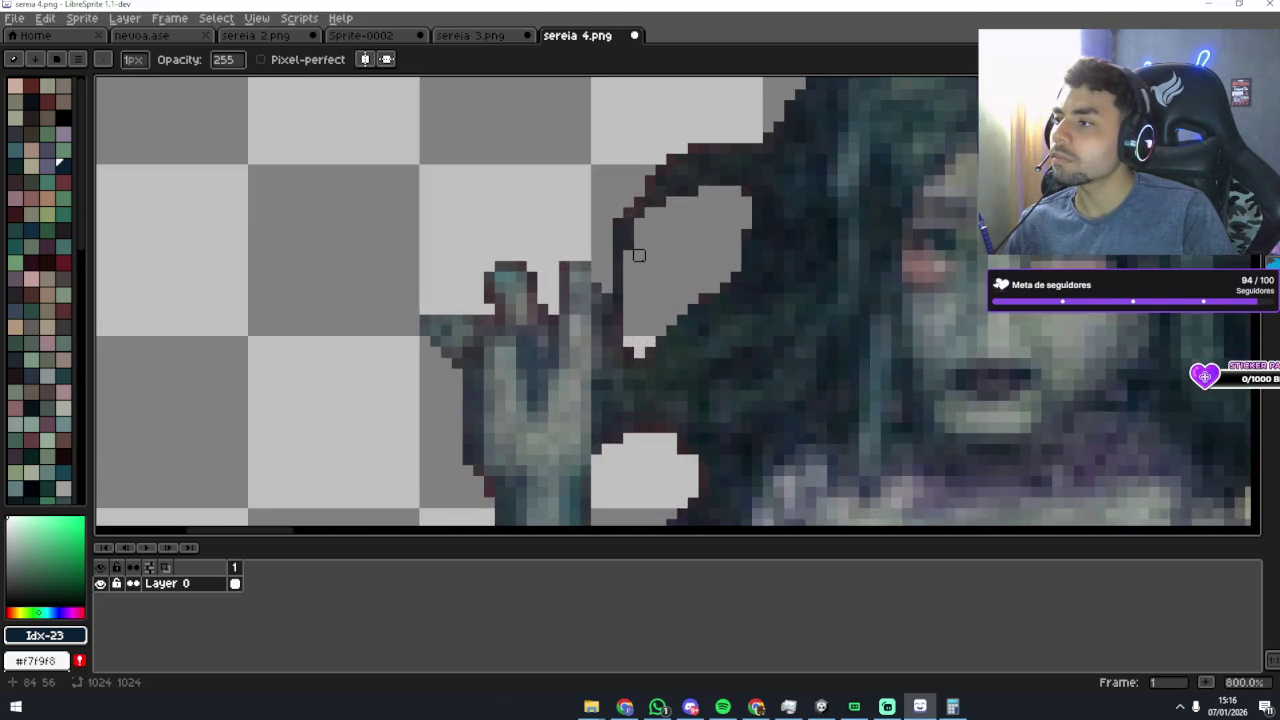
mouse_move(618, 277)
left_mouse_down()
mouse_move(609, 249)
mouse_move(628, 240)
left_mouse_up()
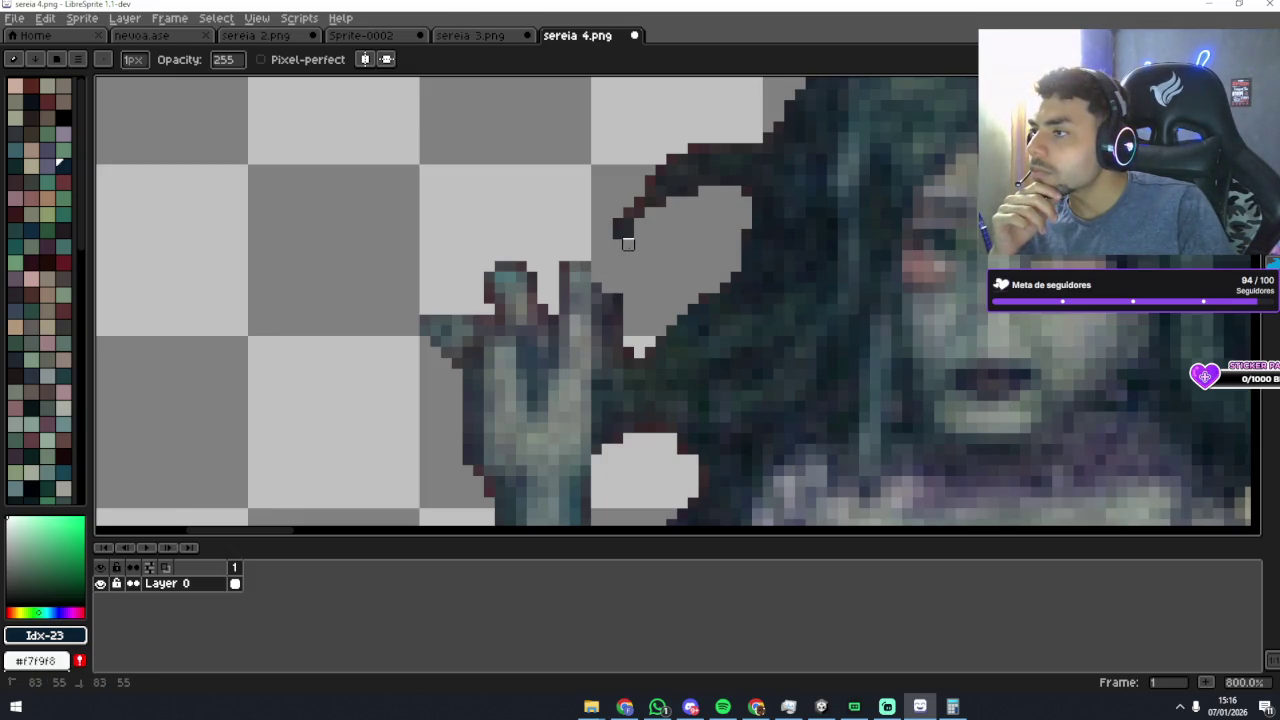
Step: Reshape the strand's upper curve and check the result at lower zoom
left_click_drag(639, 180, 703, 148)
scroll(703, 148, "down", 6)
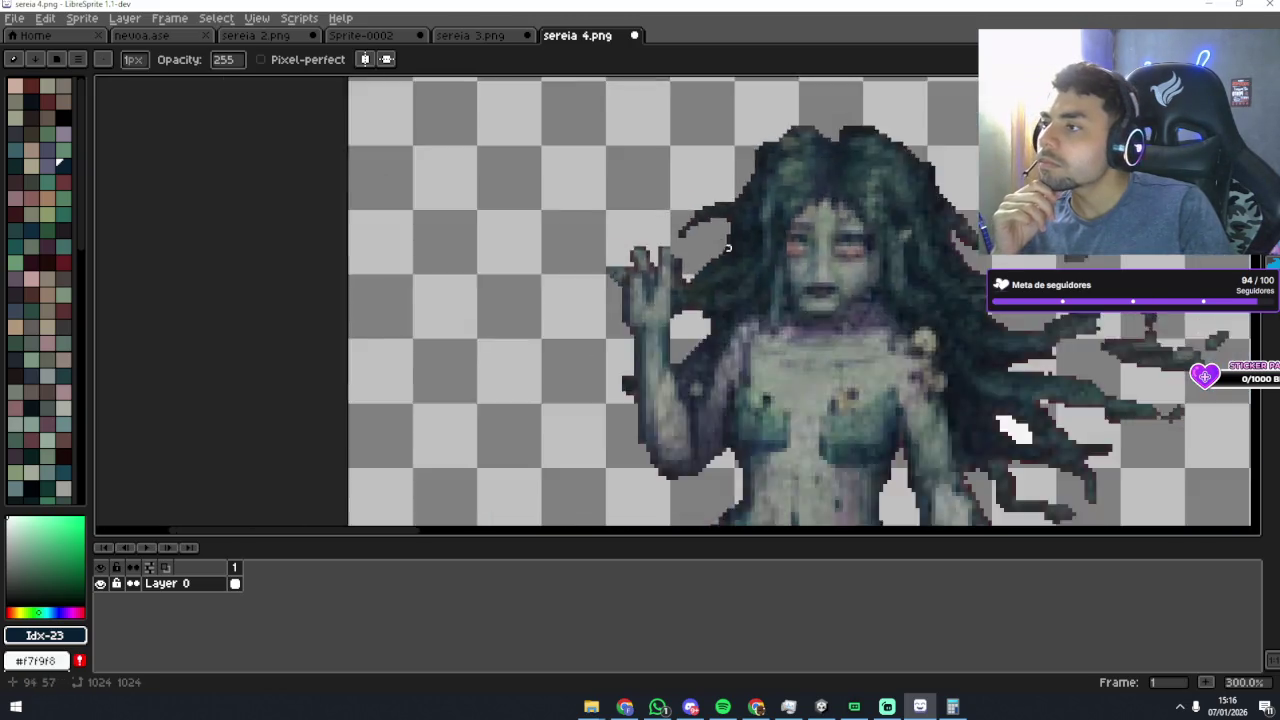
scroll(687, 305, "up", 2)
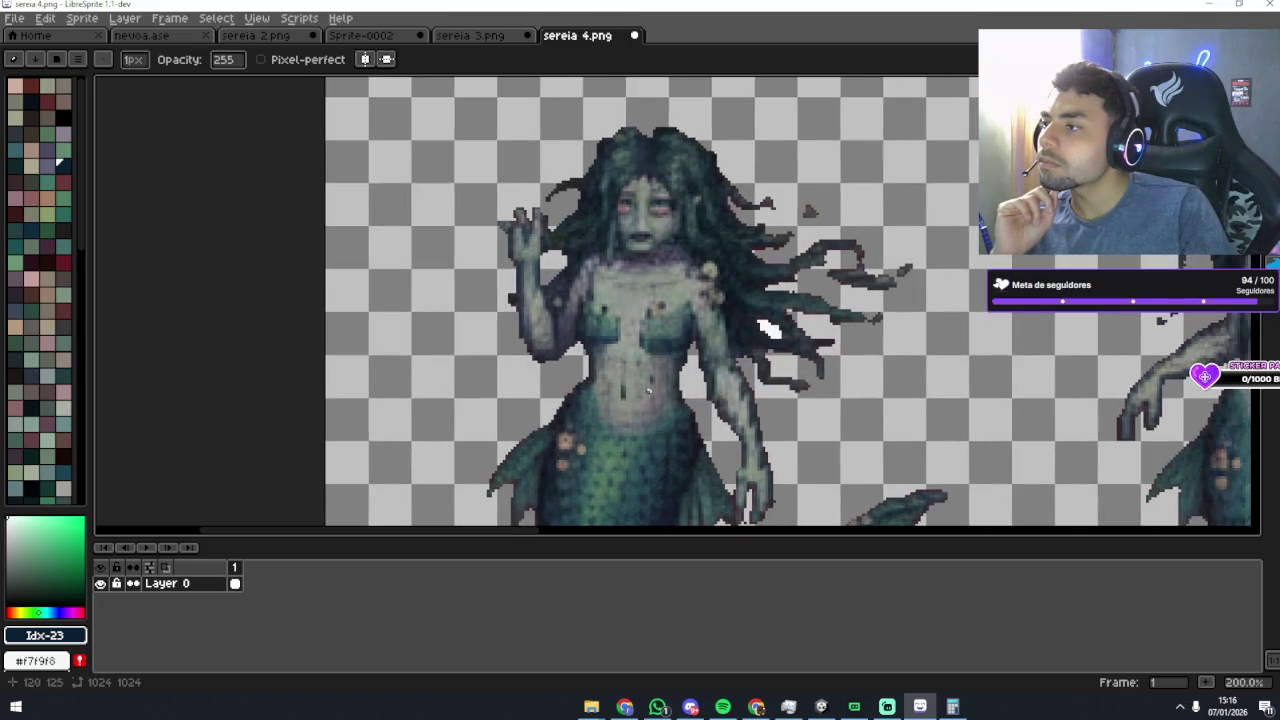
scroll(507, 256, "up", 5)
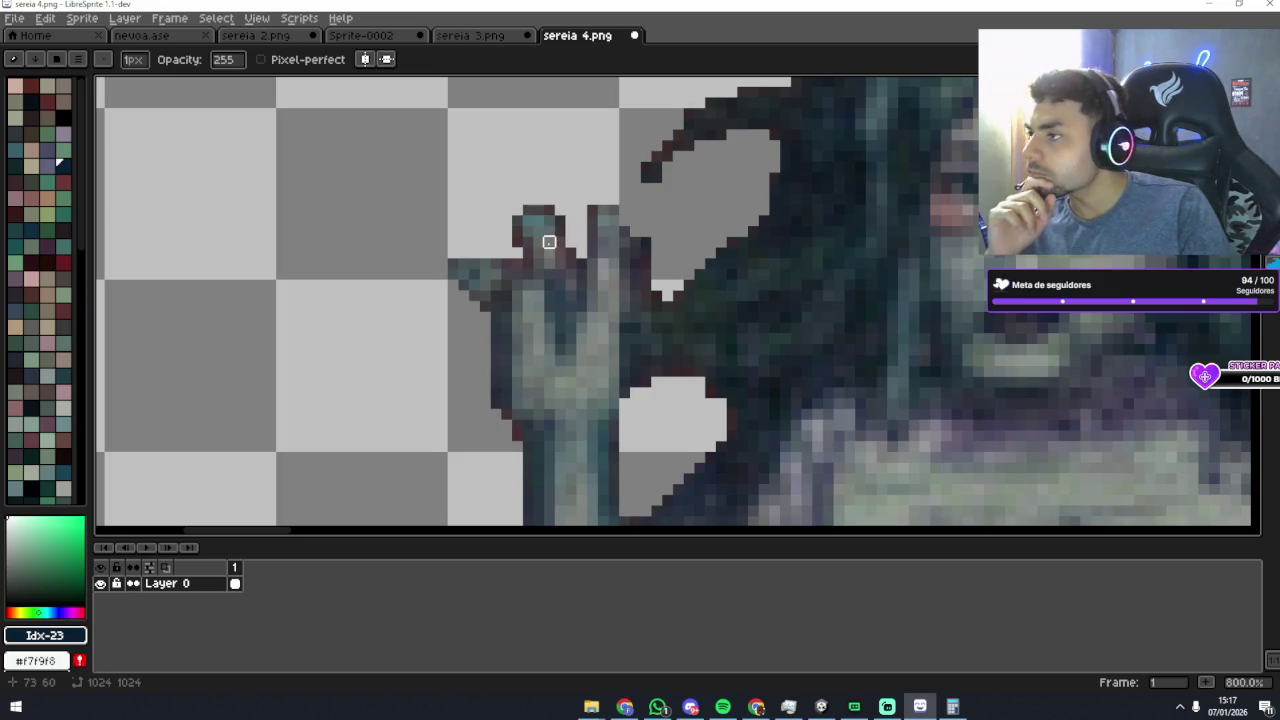
scroll(700, 317, "down", 5)
scroll(730, 318, "up", 2)
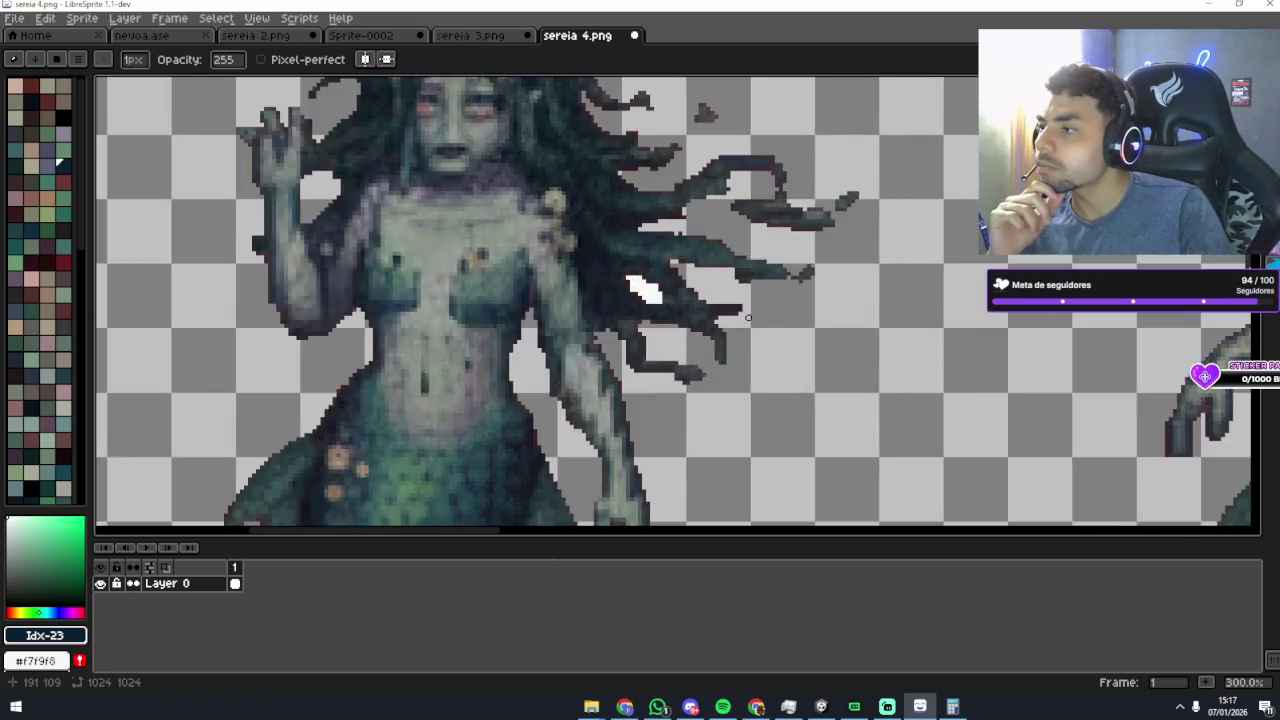
Step: Magic Wand-select and delete the white patch in the hair, then touch up where it was
scroll(748, 318, "up", 2)
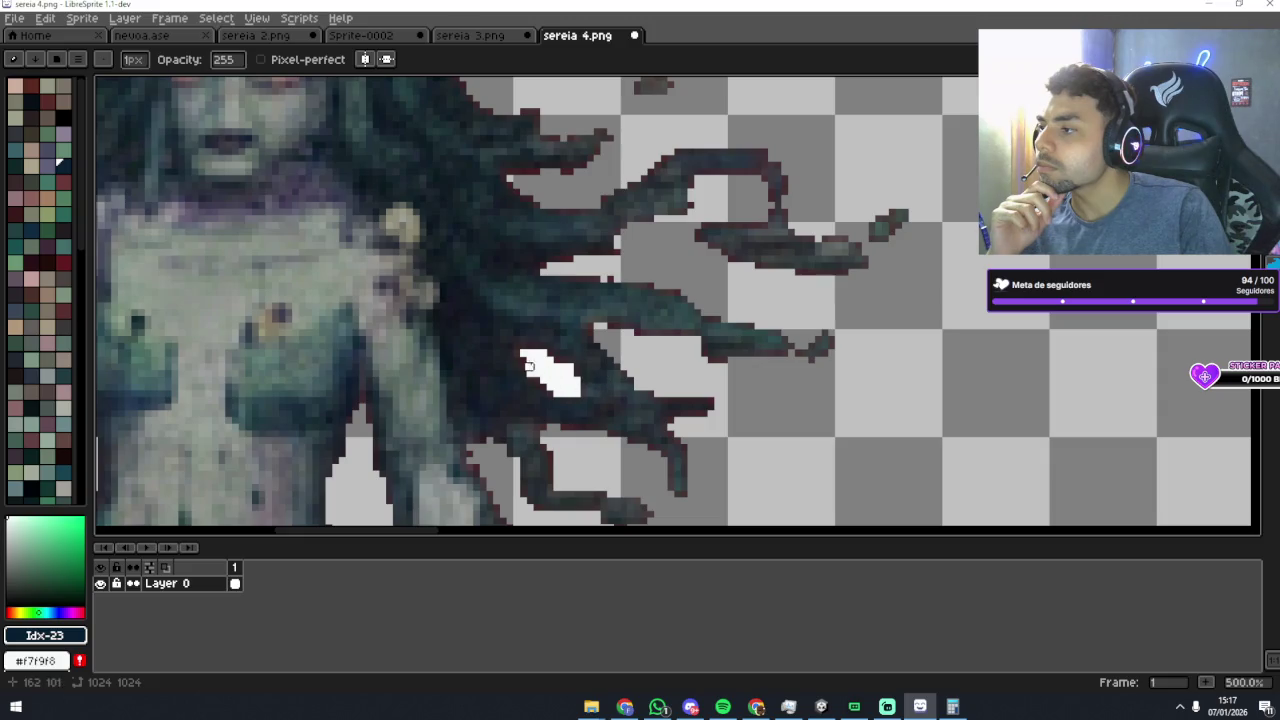
left_click_drag(549, 386, 549, 380)
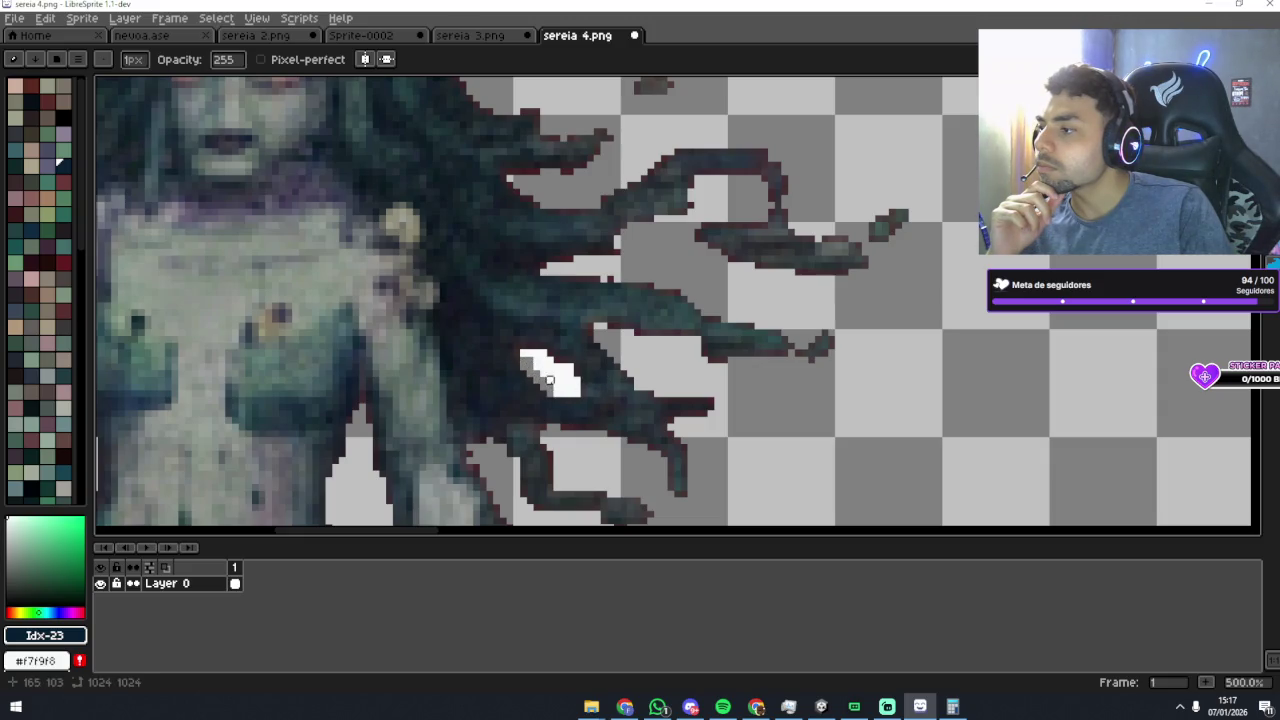
key("w")
left_click(556, 379)
key("Delete")
key("b")
left_click_drag(553, 366, 557, 360)
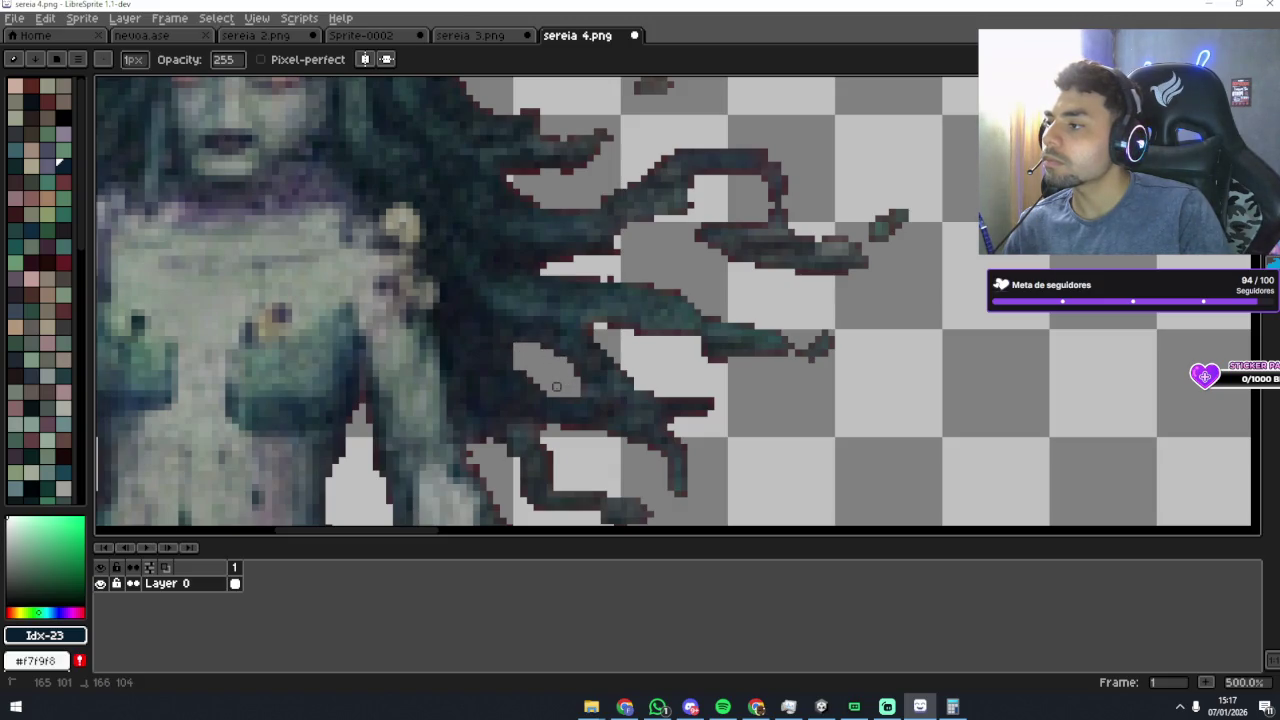
Step: Touch up stray pixels on the mermaid's lower arm with the Pencil
scroll(560, 390, "down", 1)
scroll(577, 396, "up", 1)
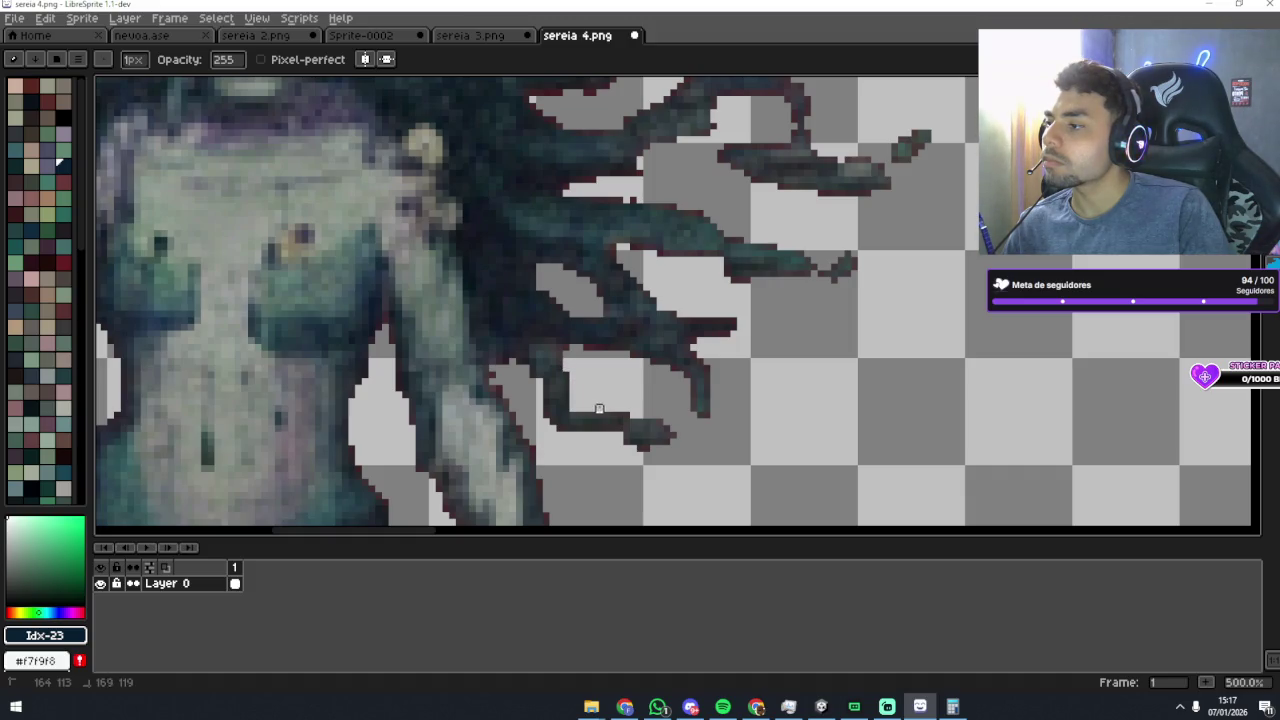
scroll(617, 371, "up", 1)
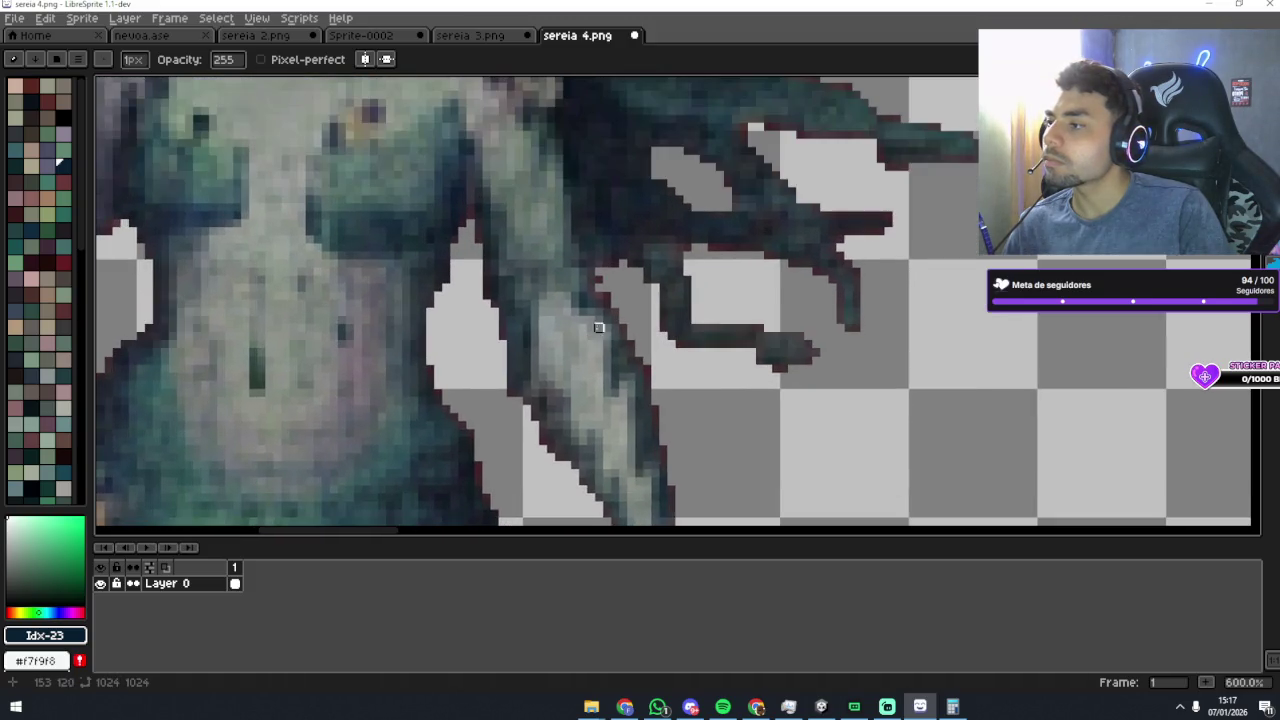
left_click_drag(605, 288, 606, 296)
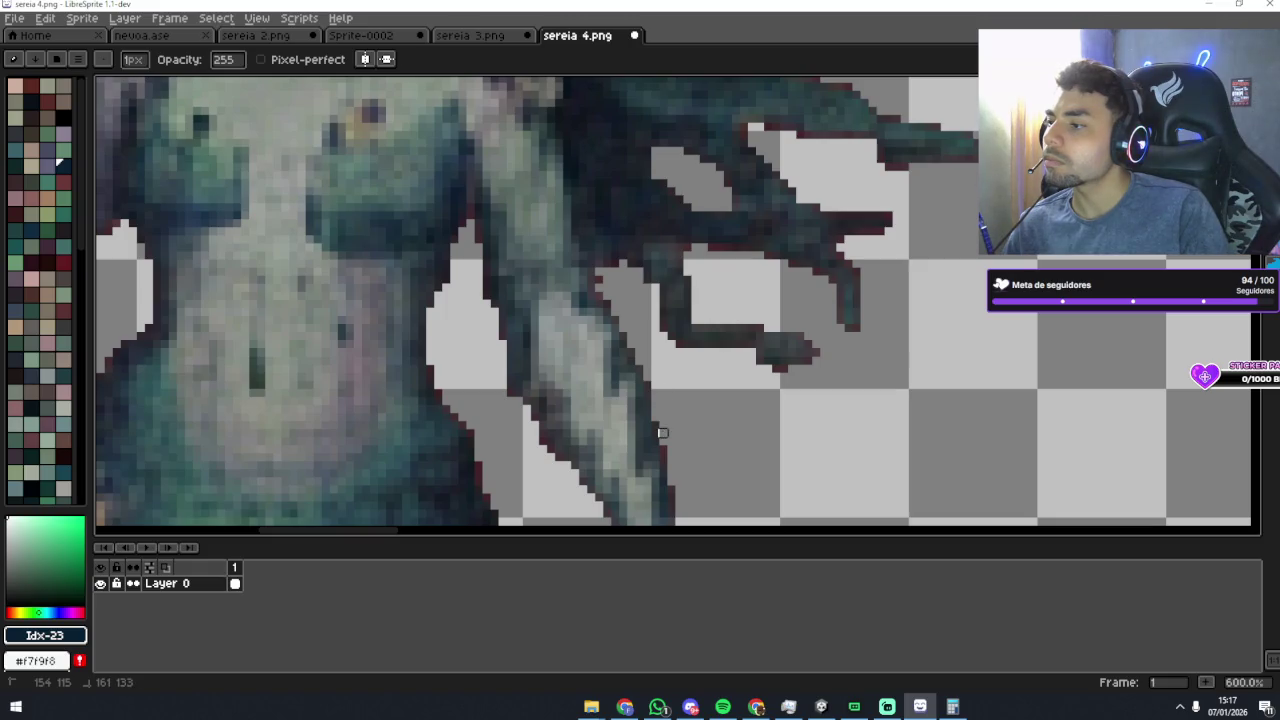
Step: Paint over a stray spot on the hair strand and pick dark hair colour index 62
left_click_drag(663, 457, 725, 356)
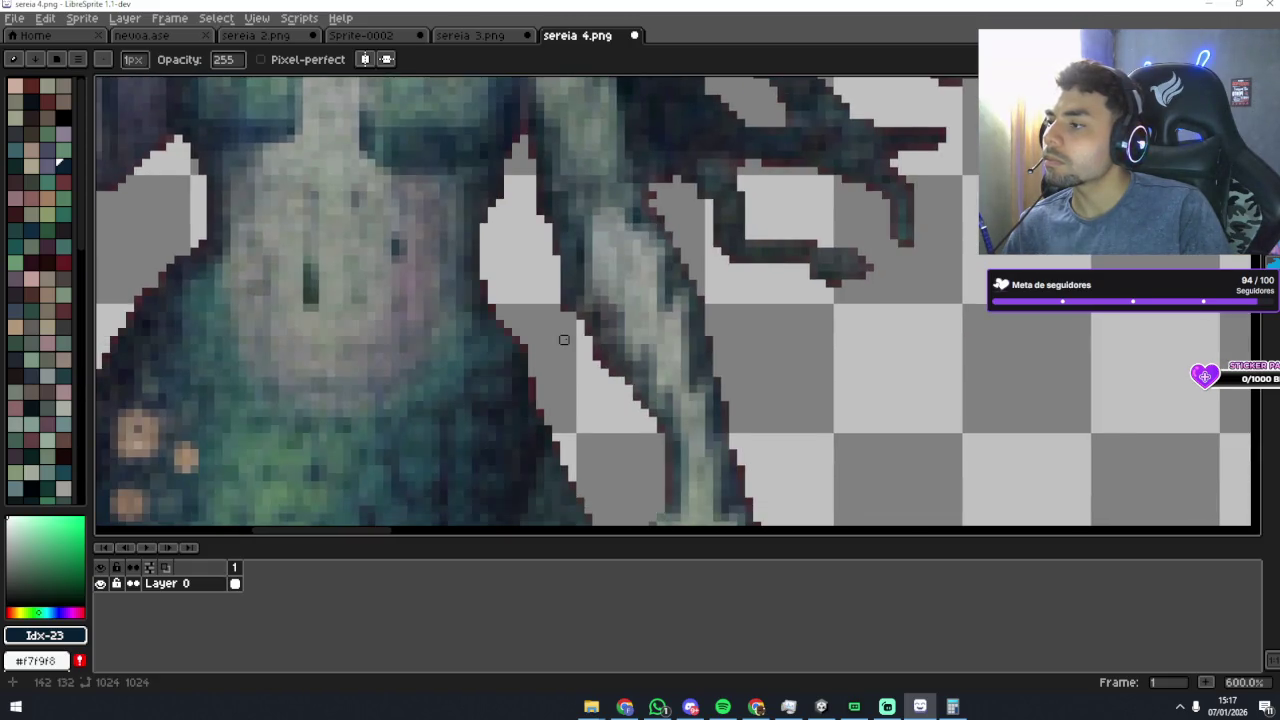
scroll(564, 340, "down", 3)
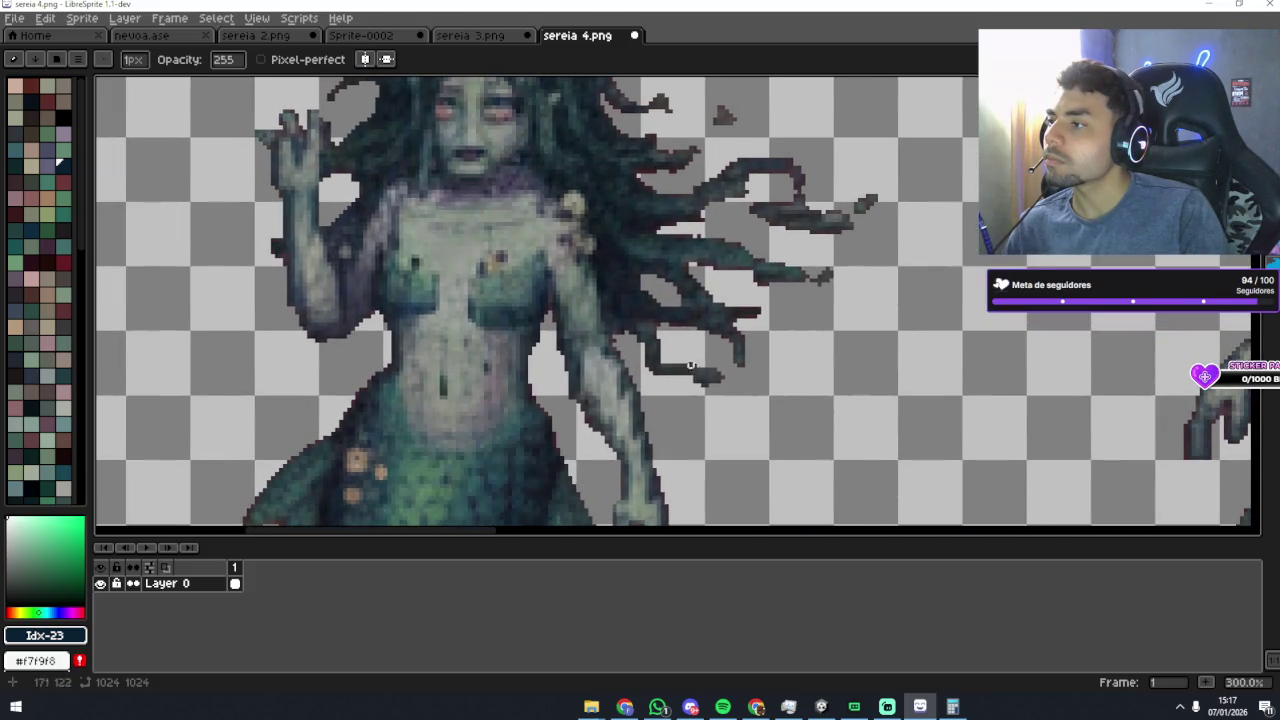
scroll(686, 374, "up", 3)
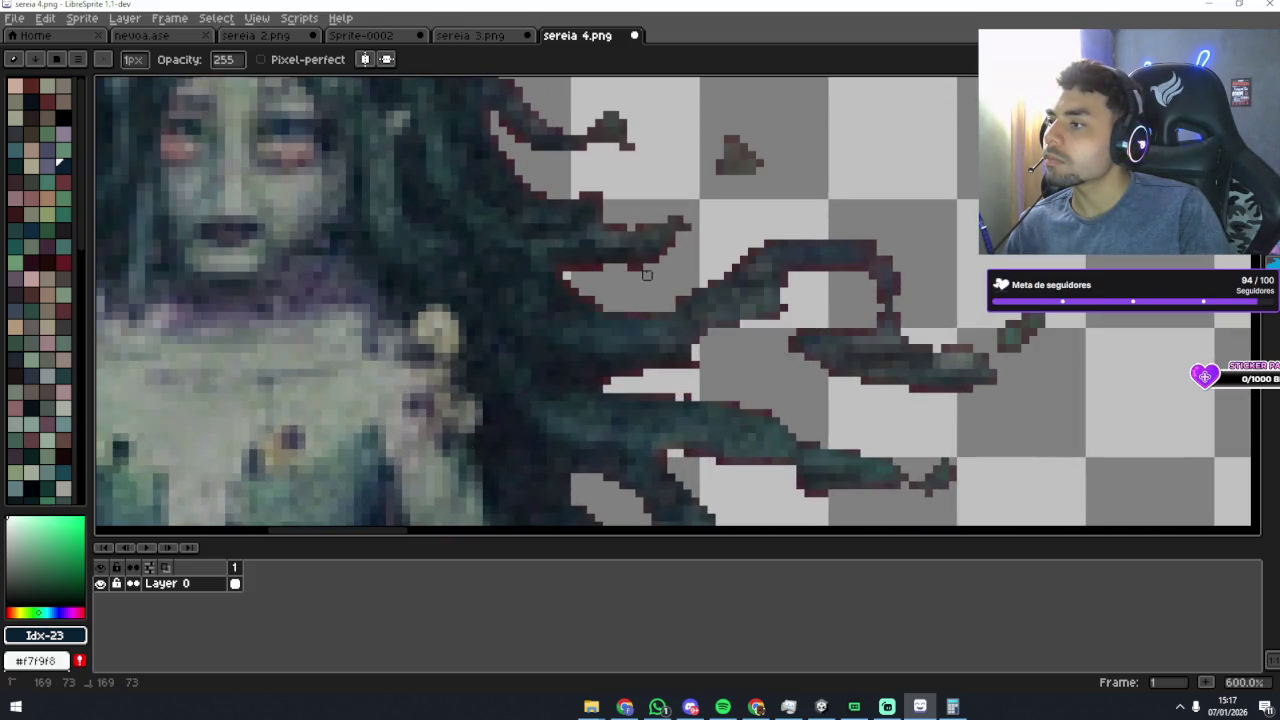
left_click_drag(566, 268, 564, 284)
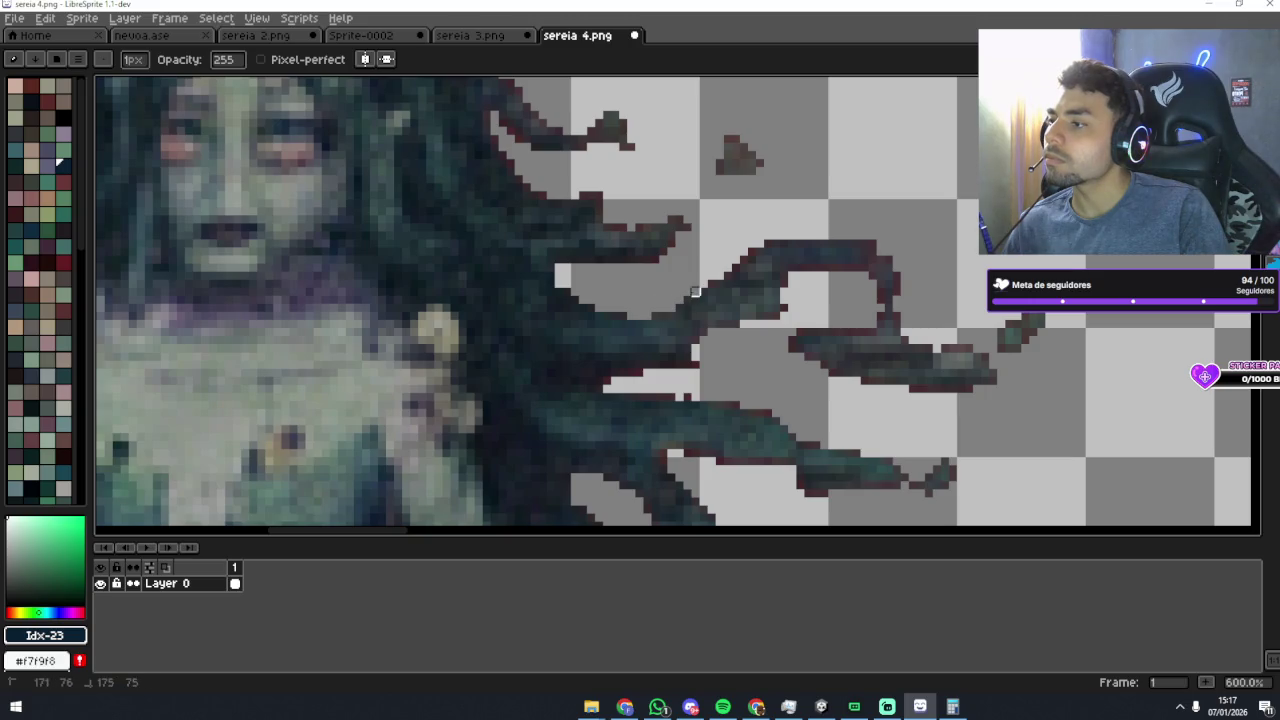
scroll(738, 268, "down", 5)
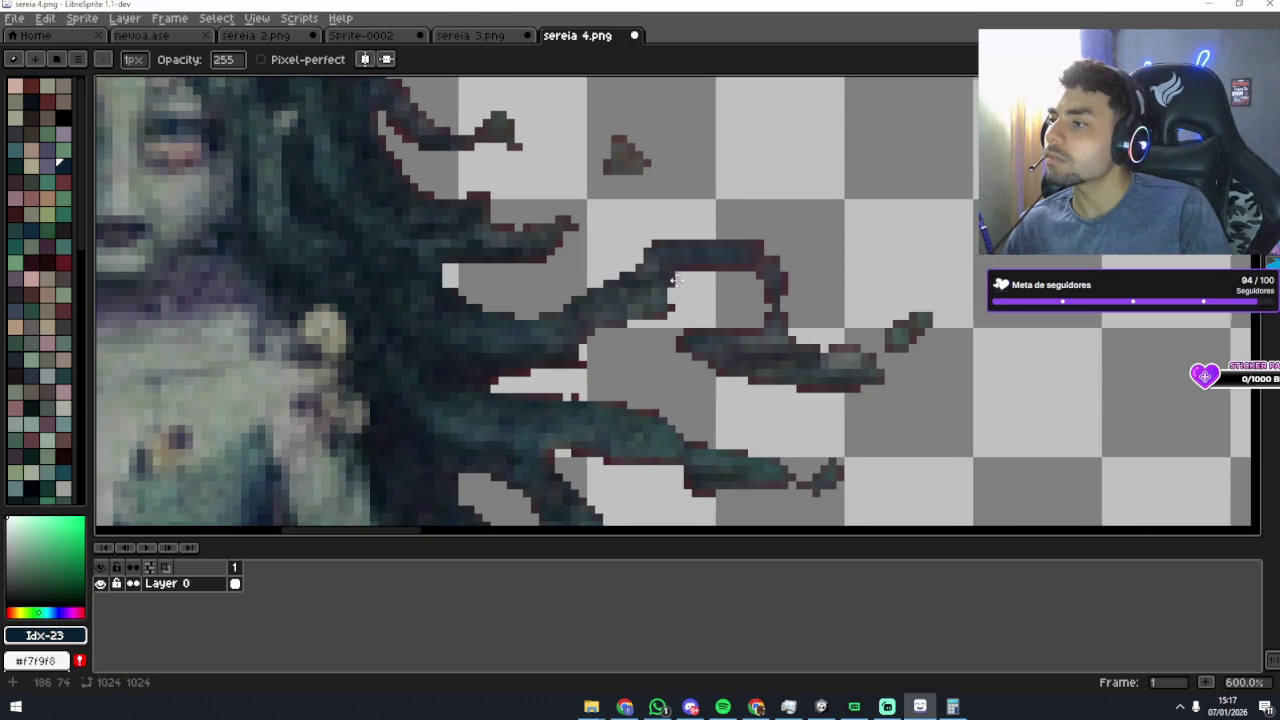
scroll(662, 284, "up", 3)
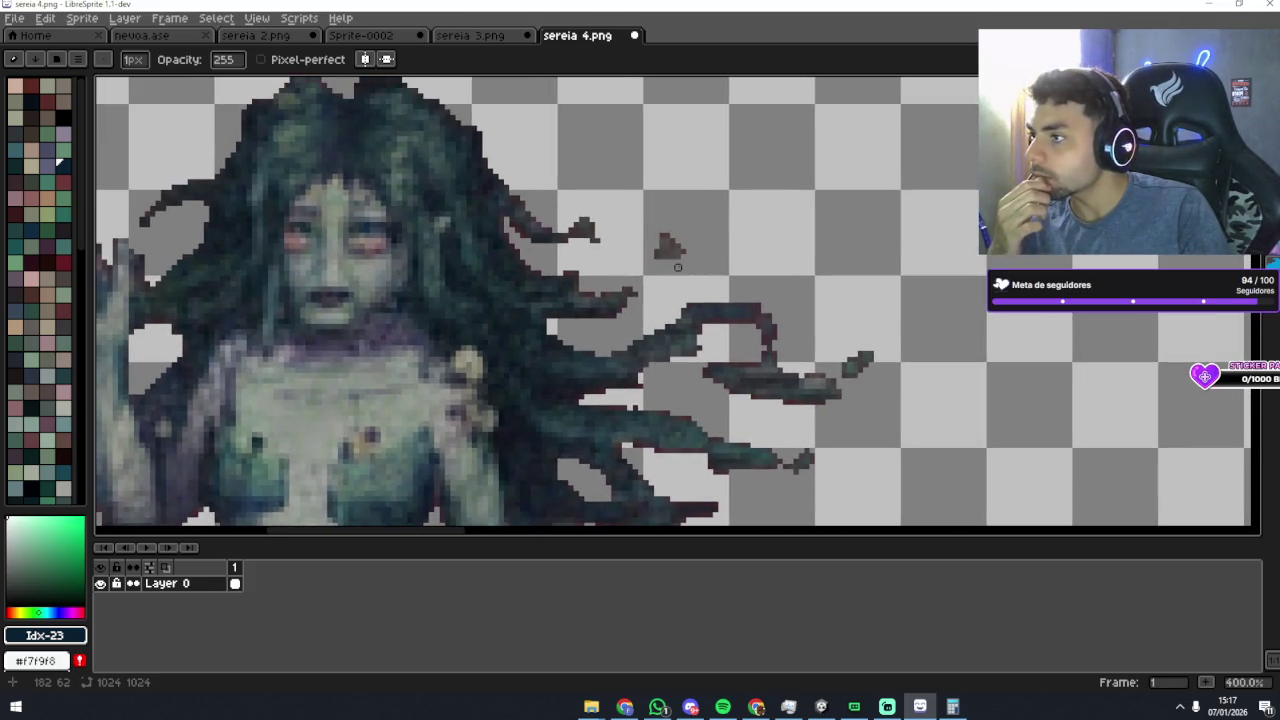
scroll(667, 267, "down", 3)
scroll(626, 228, "up", 4)
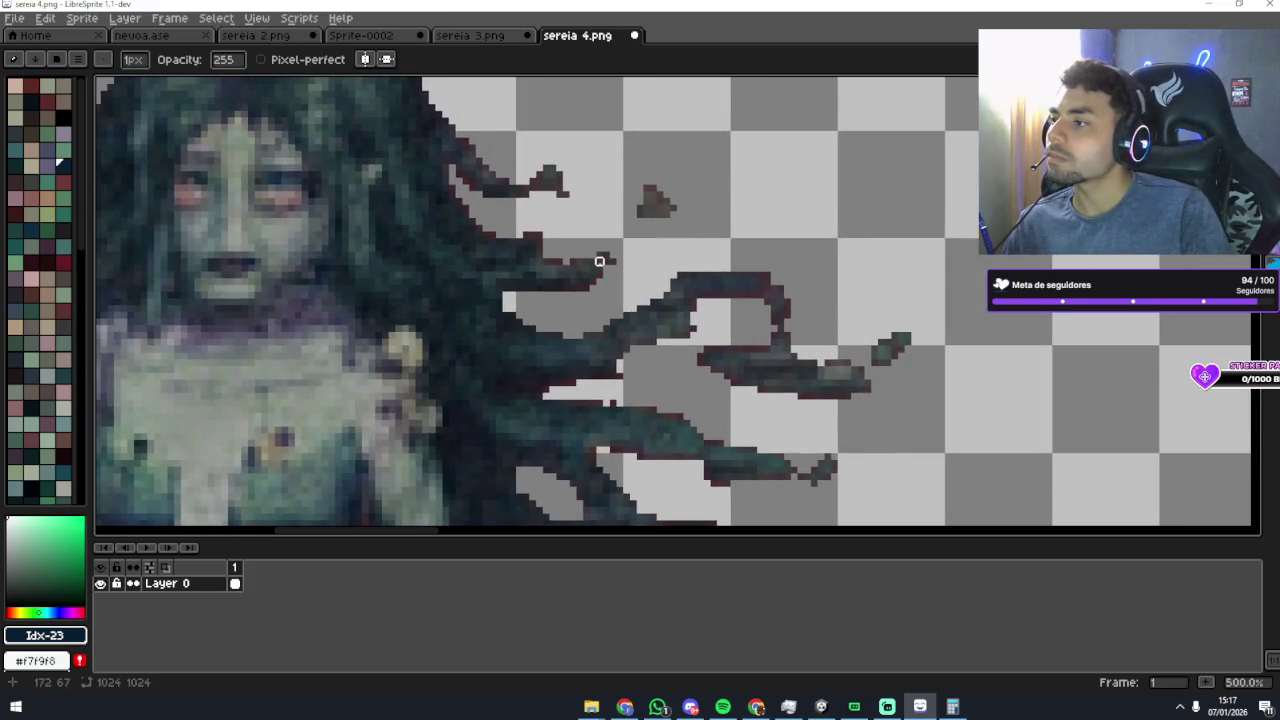
left_click(603, 258, "alt")
Step: Sample the hair colour and draw a straight line joining the floating fragment to the strand
left_click(611, 257, "alt")
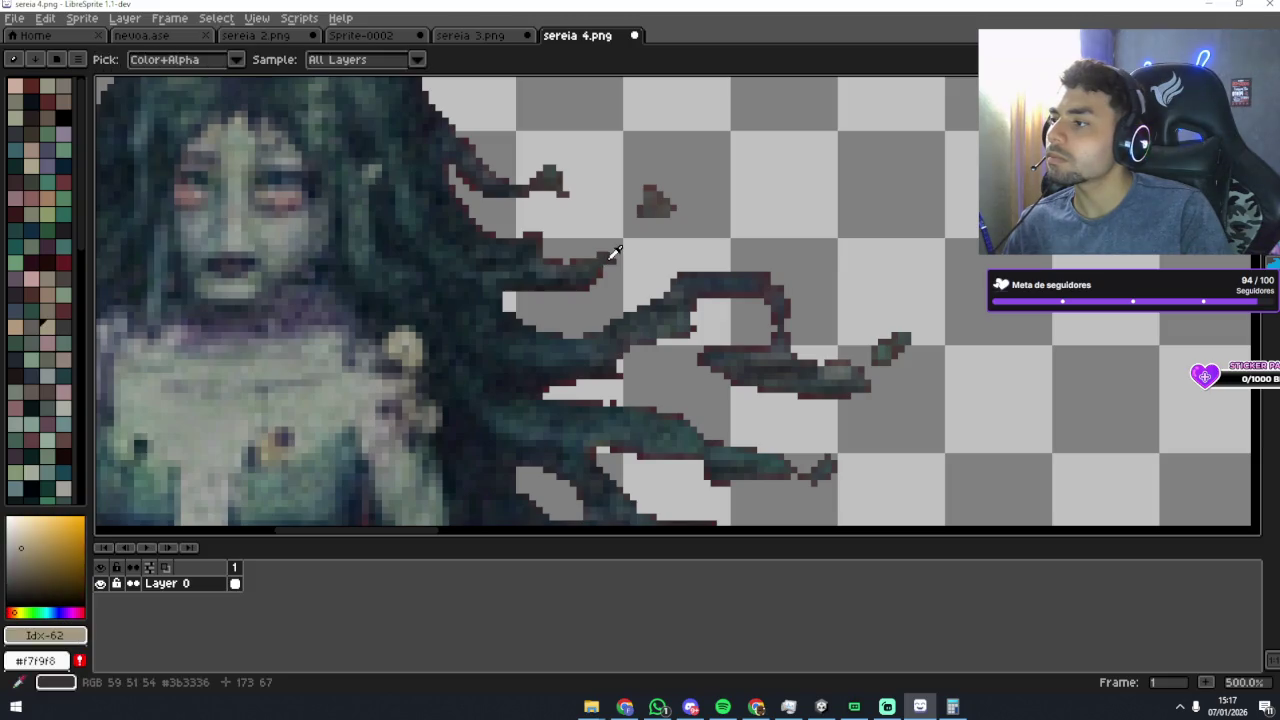
scroll(609, 262, "up", 1)
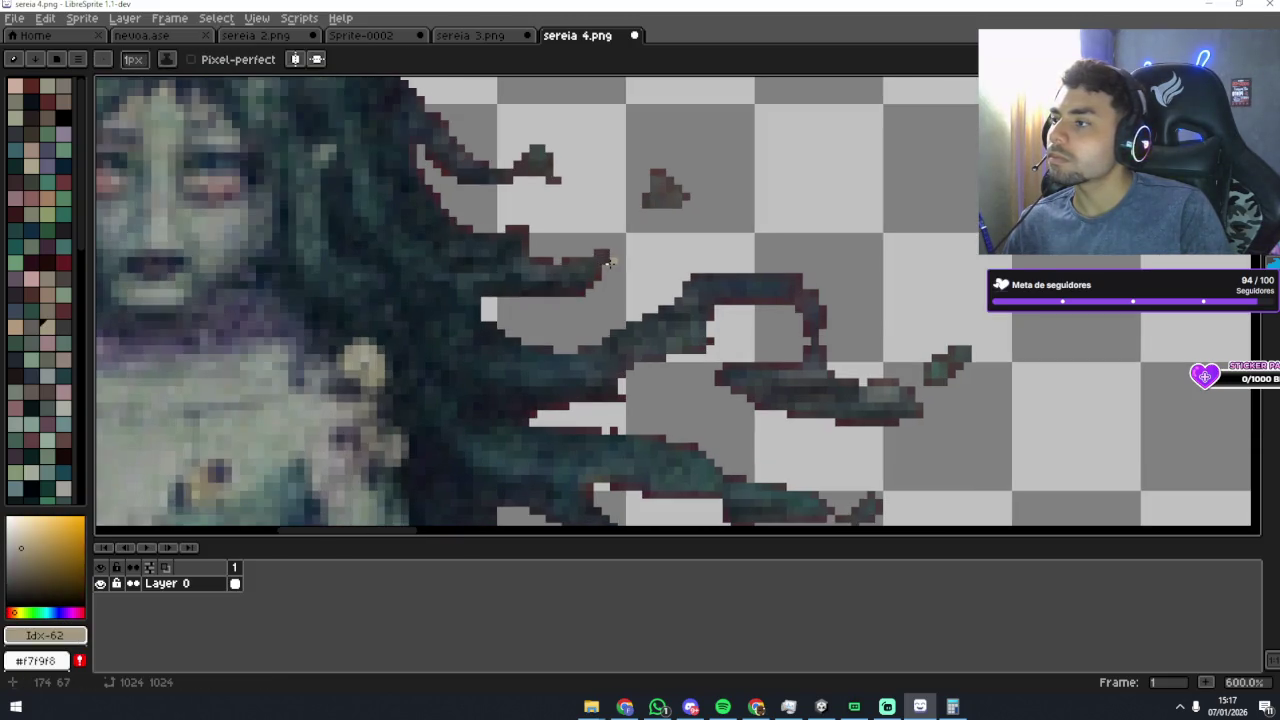
left_click(599, 259, "alt")
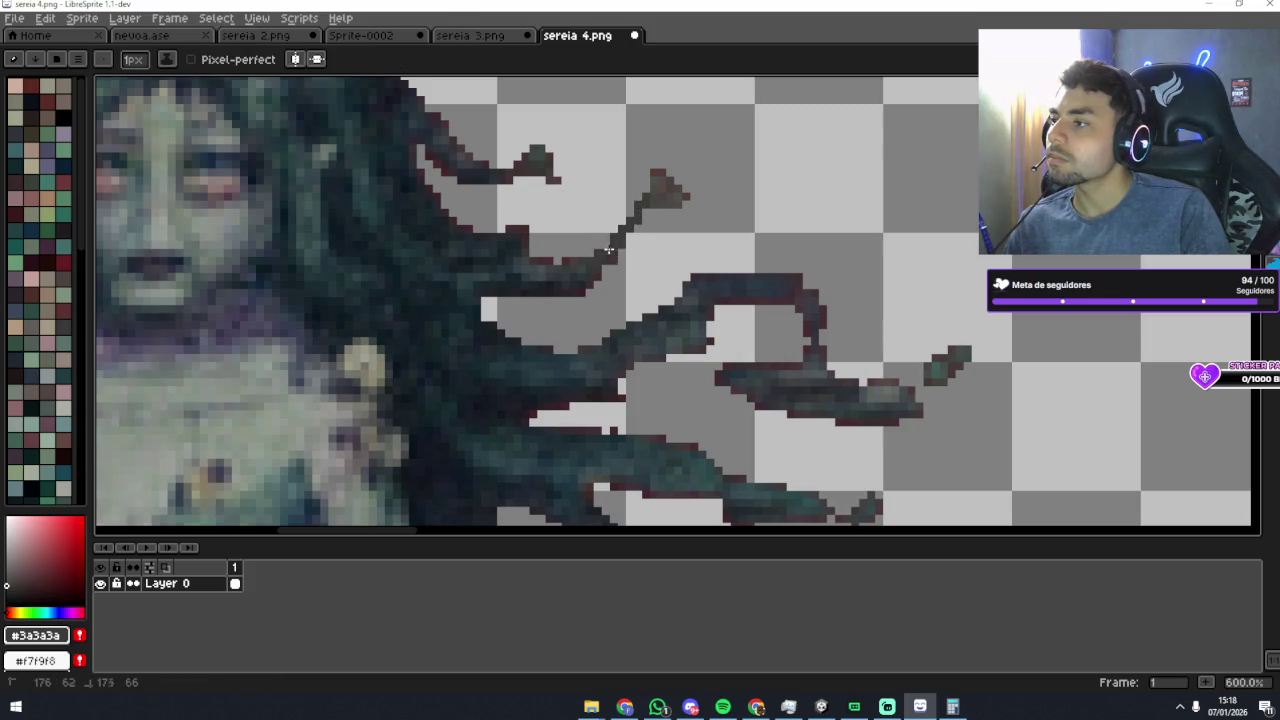
left_click(599, 246, "alt")
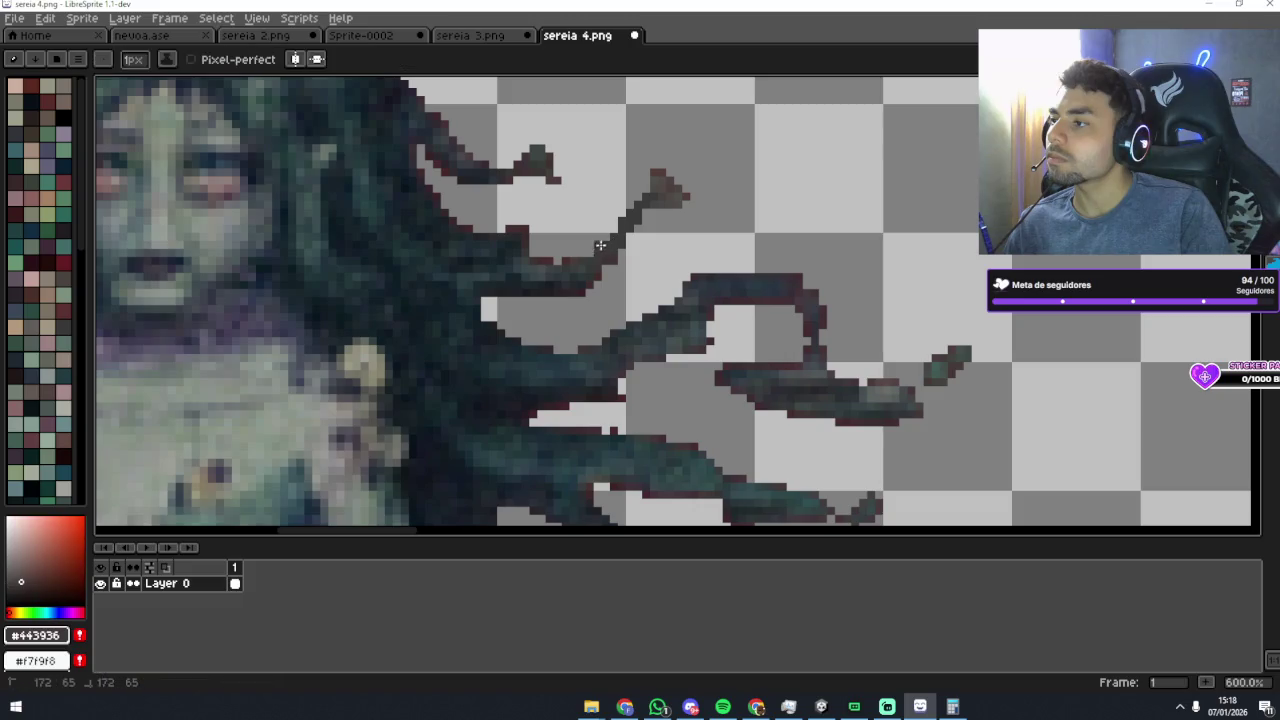
left_click(624, 212, "shift")
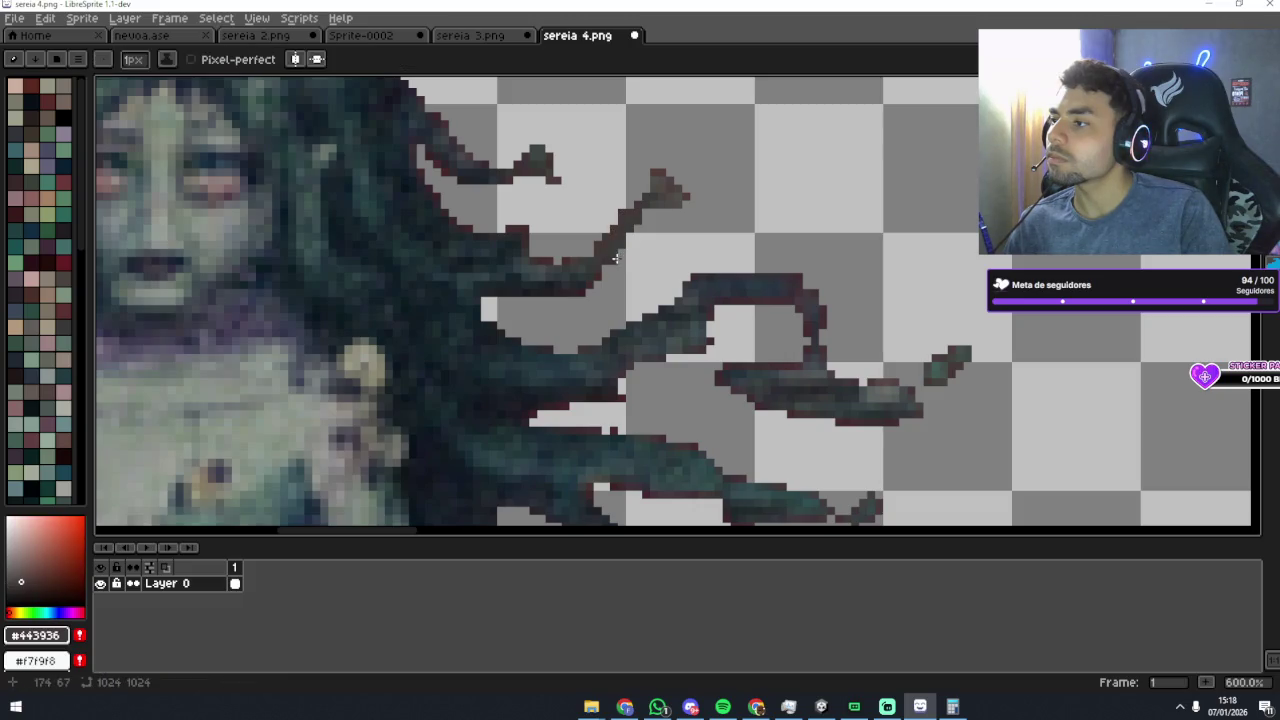
Step: Shade the newly joined strand section with a darker tone sampled from the hair
left_click(603, 251, "alt")
left_click(616, 252, "alt")
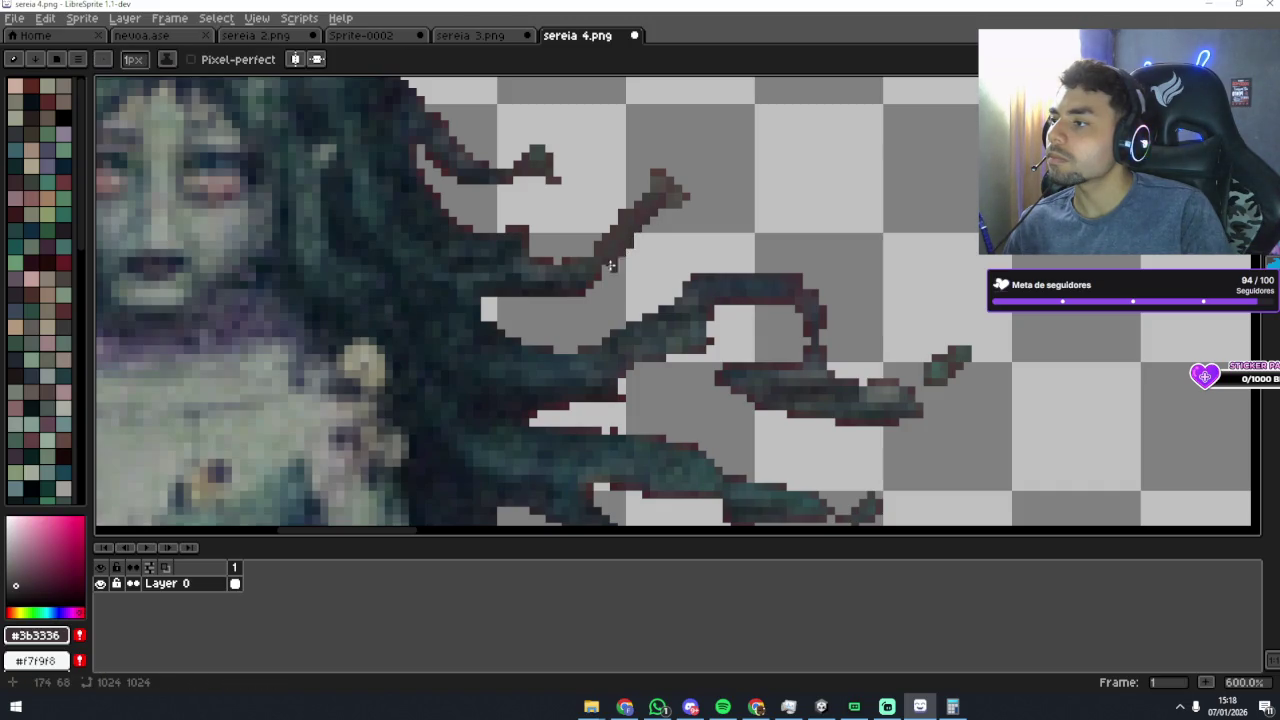
left_click_drag(645, 196, 614, 224)
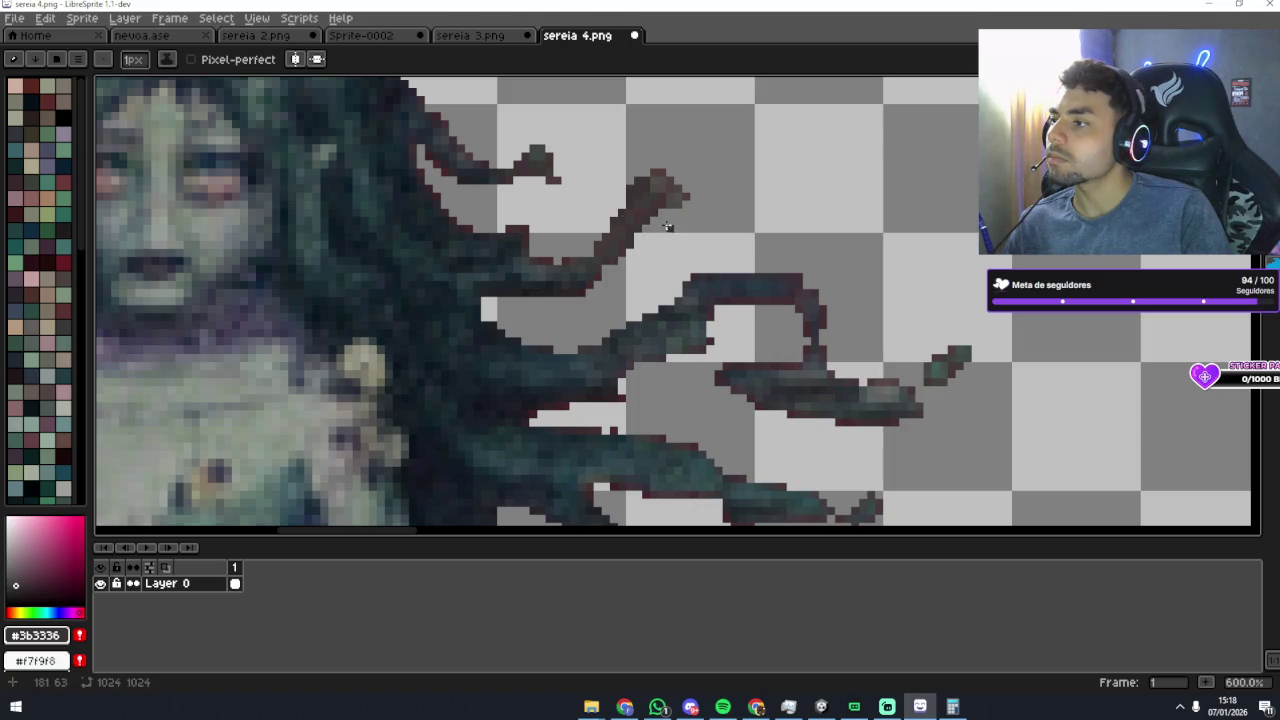
Step: Sample several more hair tones from the strands, ending on tan palette index 108
left_click(597, 256, "alt")
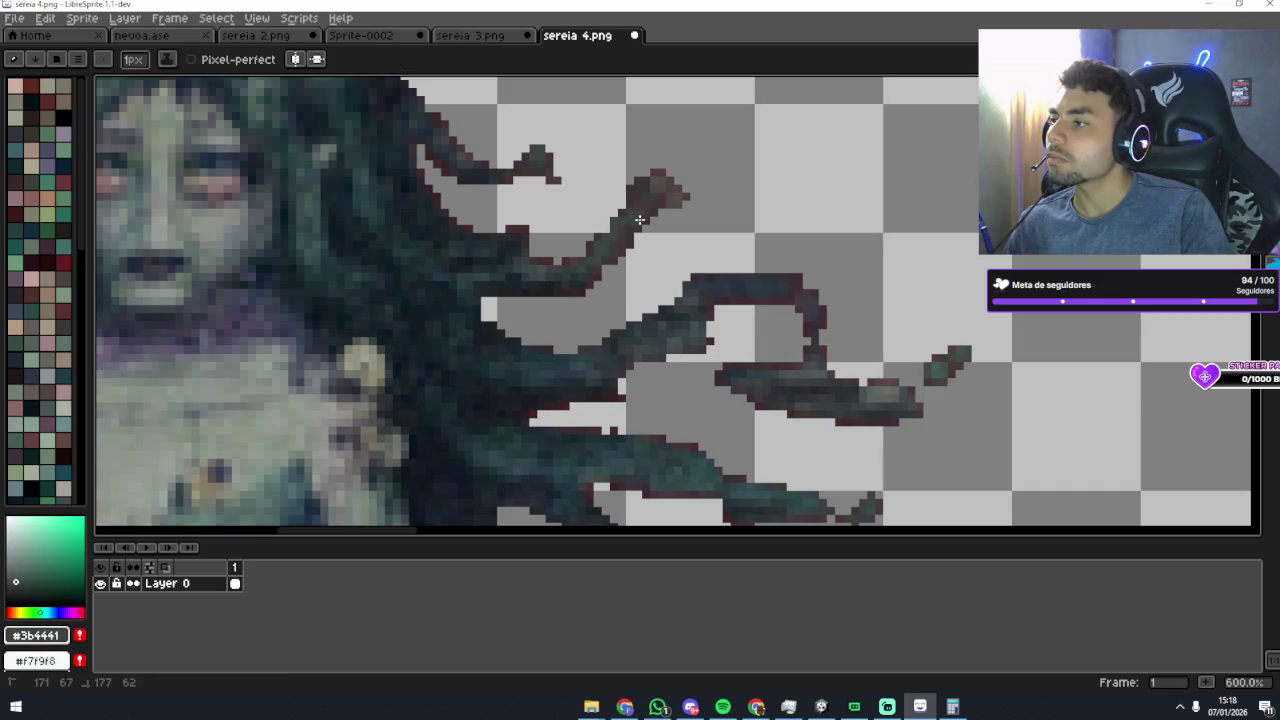
left_click(590, 266, "alt")
left_click(599, 261, "alt")
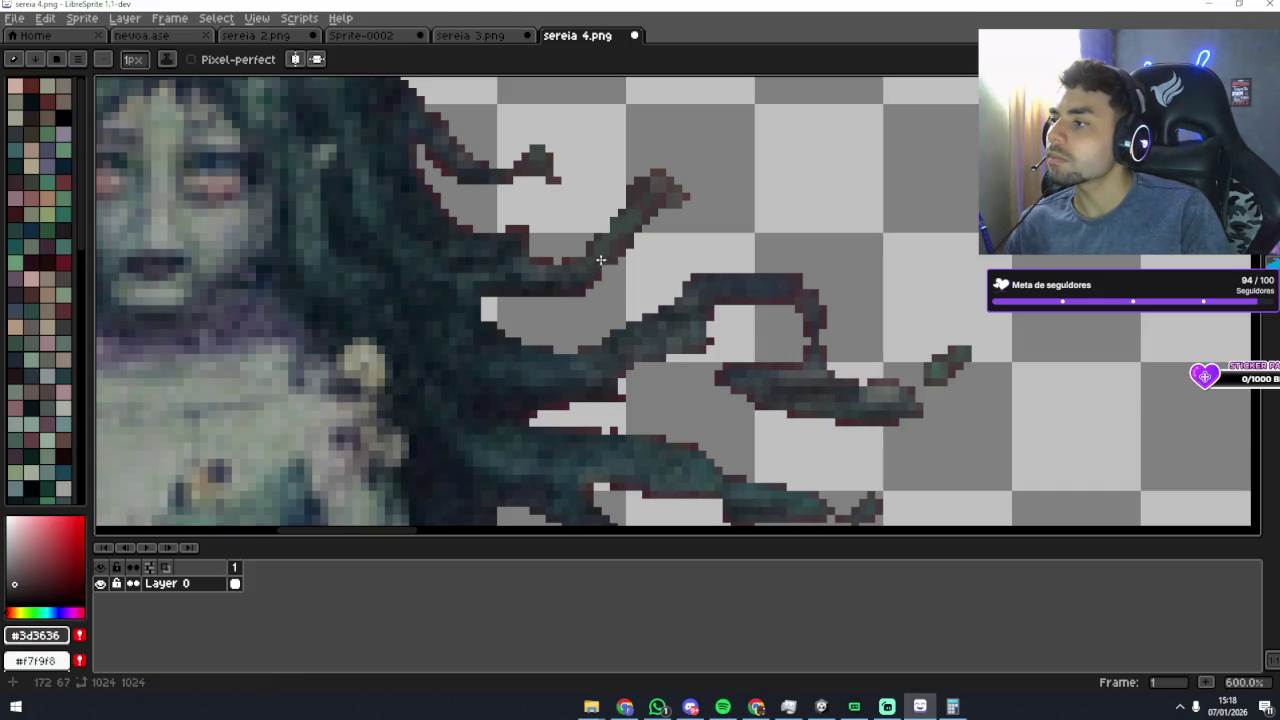
left_click(589, 268, "alt")
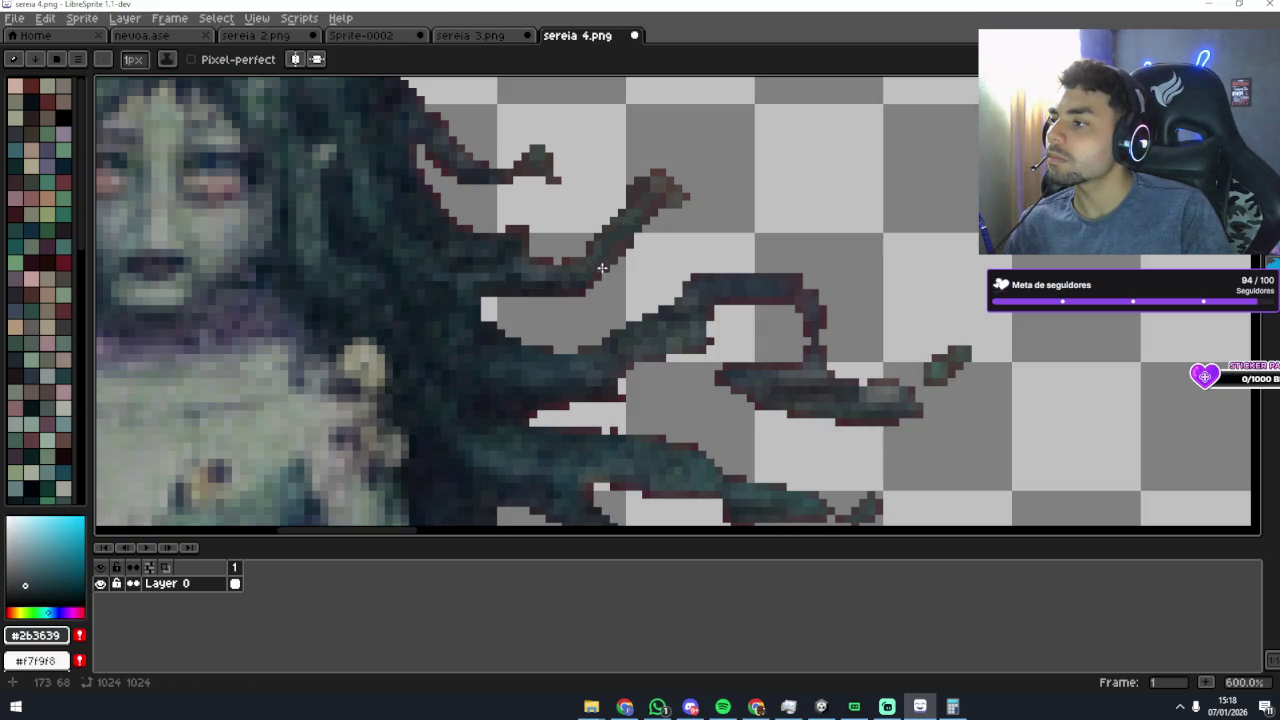
key("alt")
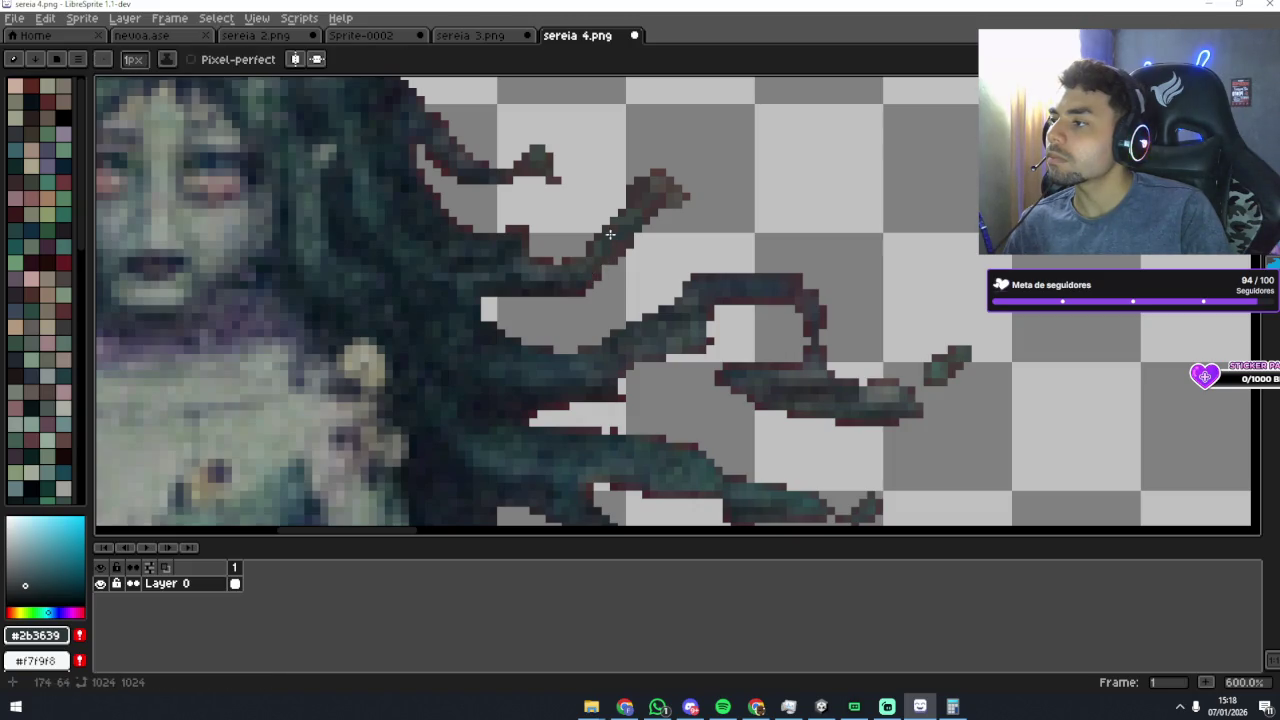
left_click(540, 271, "alt")
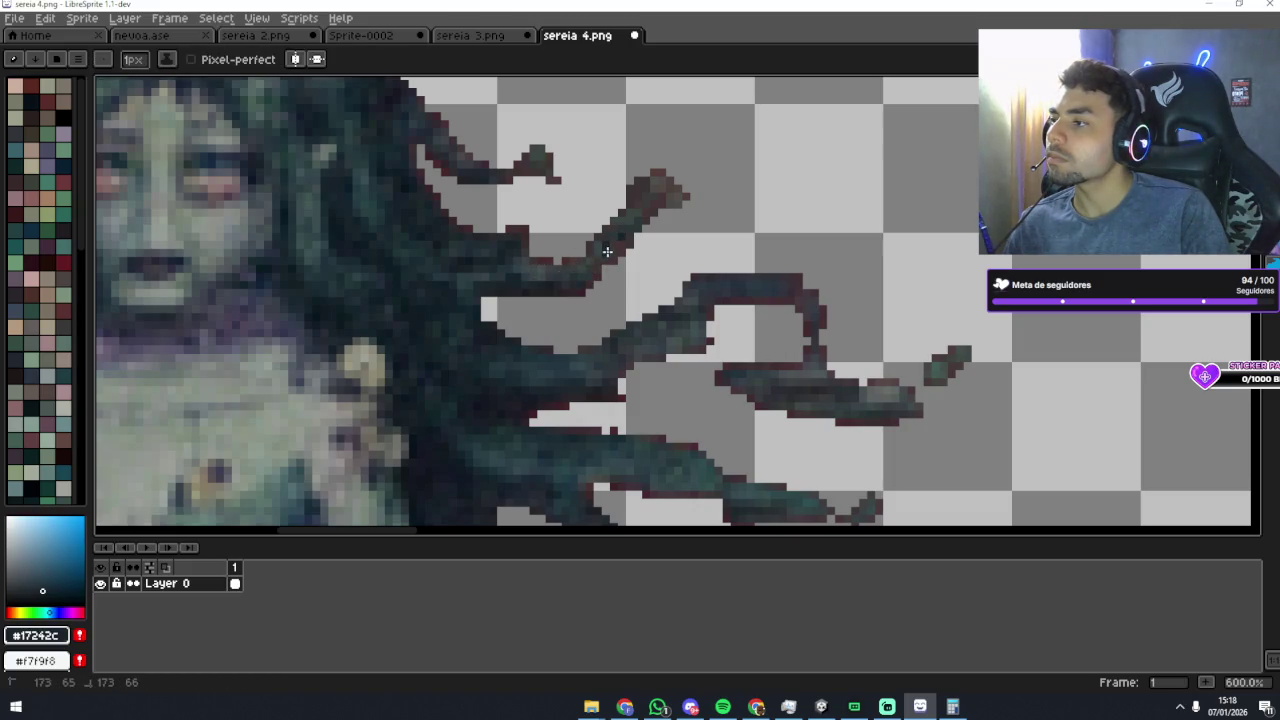
scroll(642, 242, "down", 1)
scroll(630, 245, "up", 2)
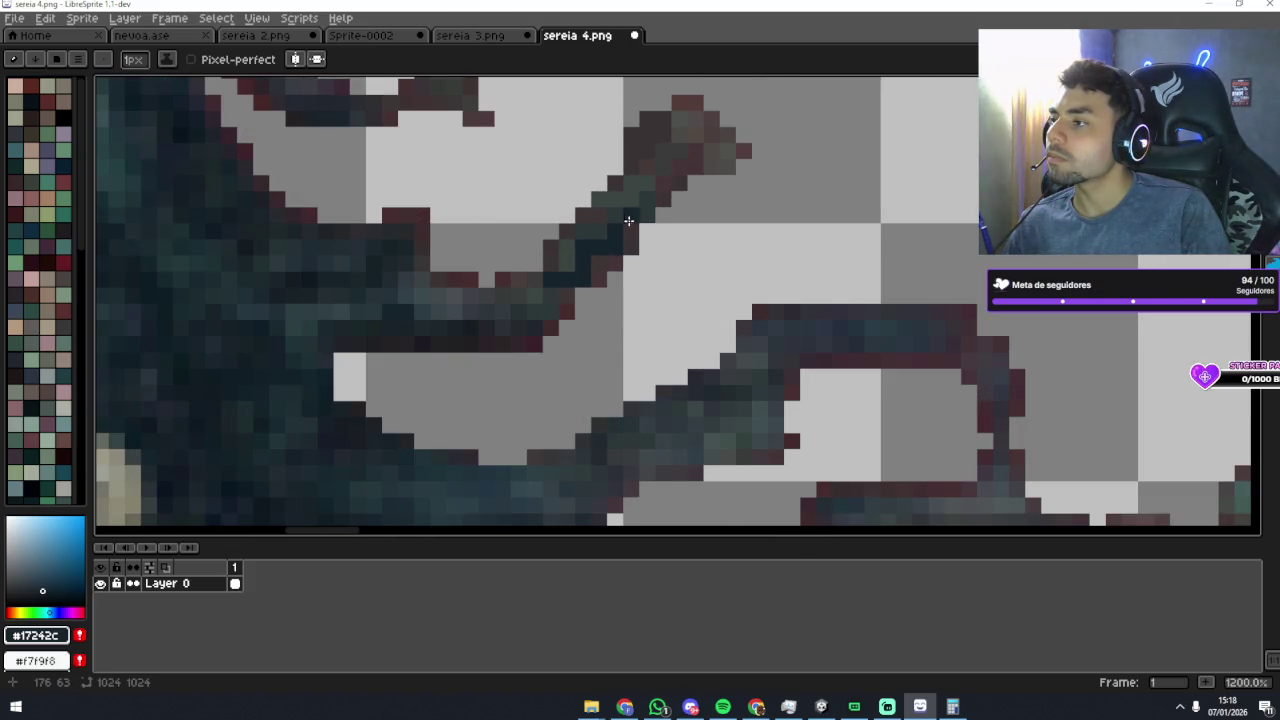
scroll(645, 230, "down", 6)
scroll(655, 249, "up", 4)
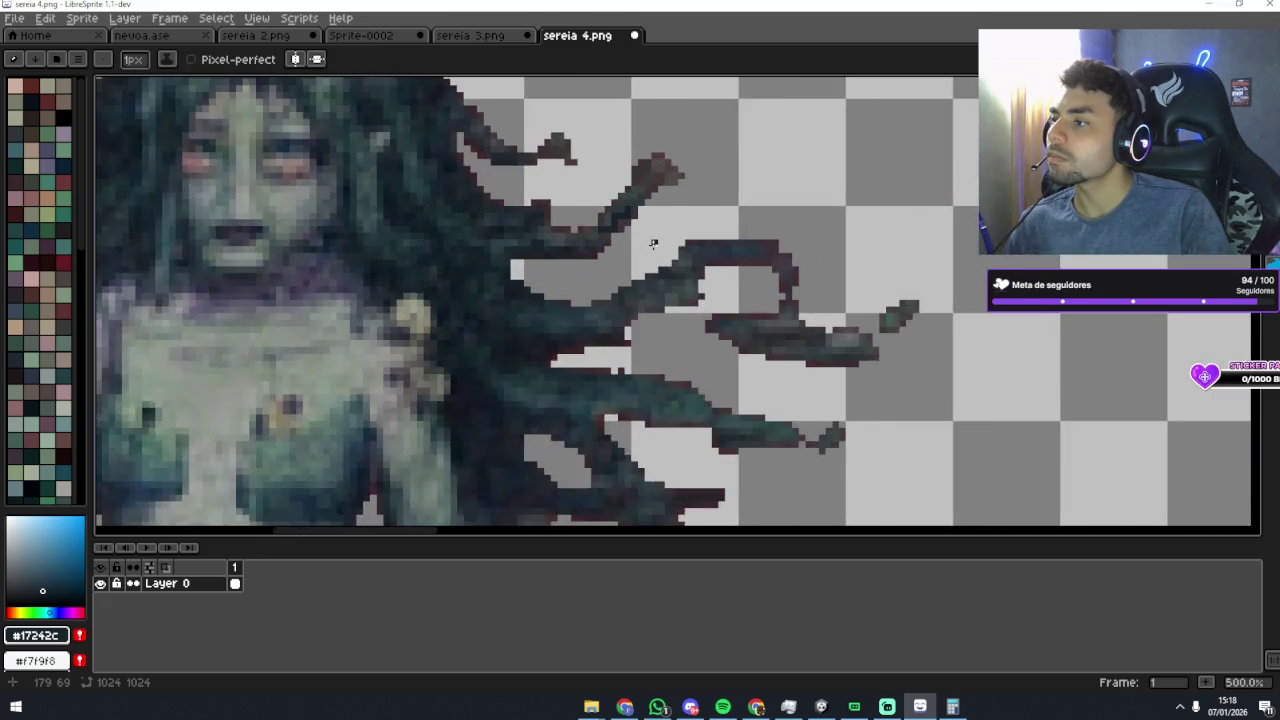
left_click(603, 221, "alt")
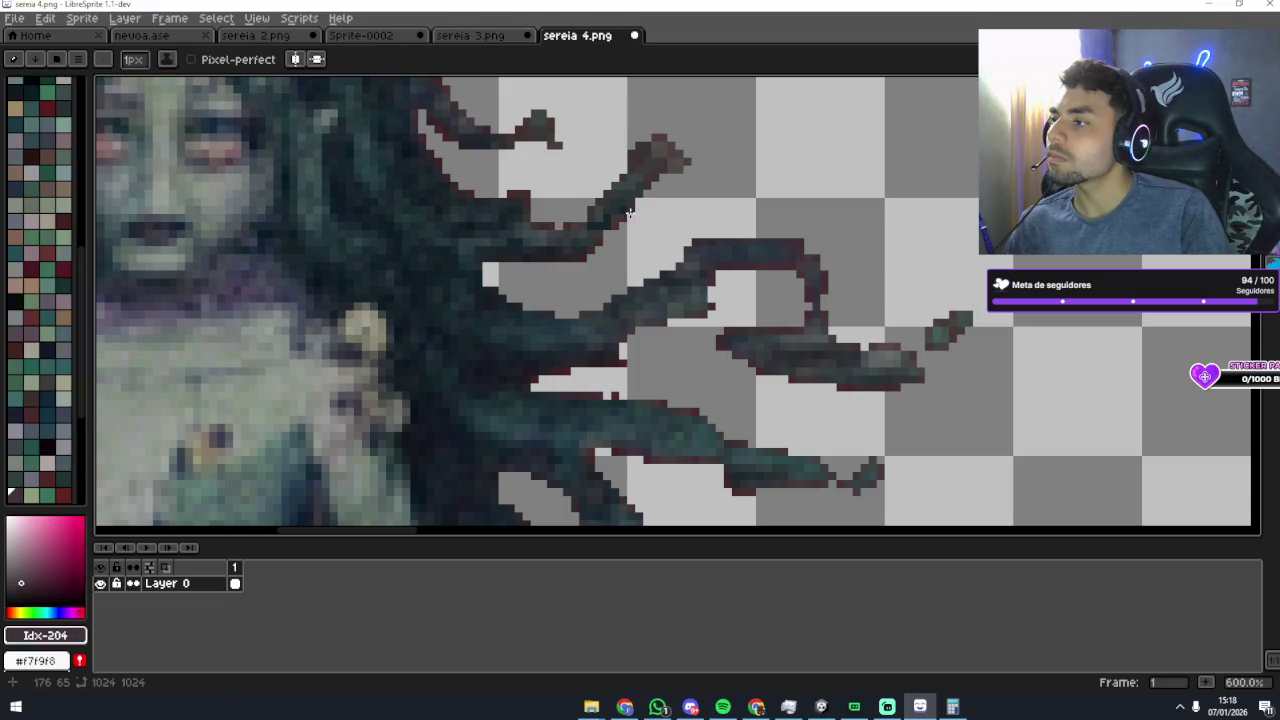
key("alt")
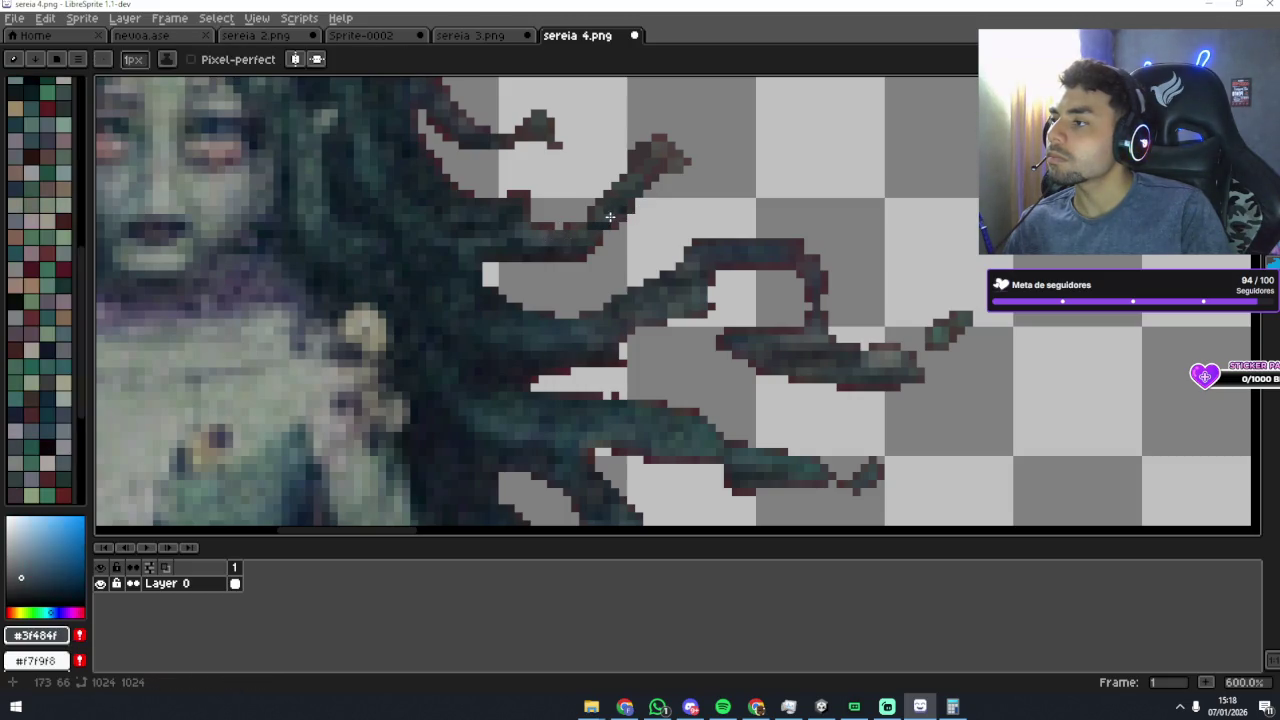
left_click(620, 241, "alt")
scroll(648, 258, "down", 4)
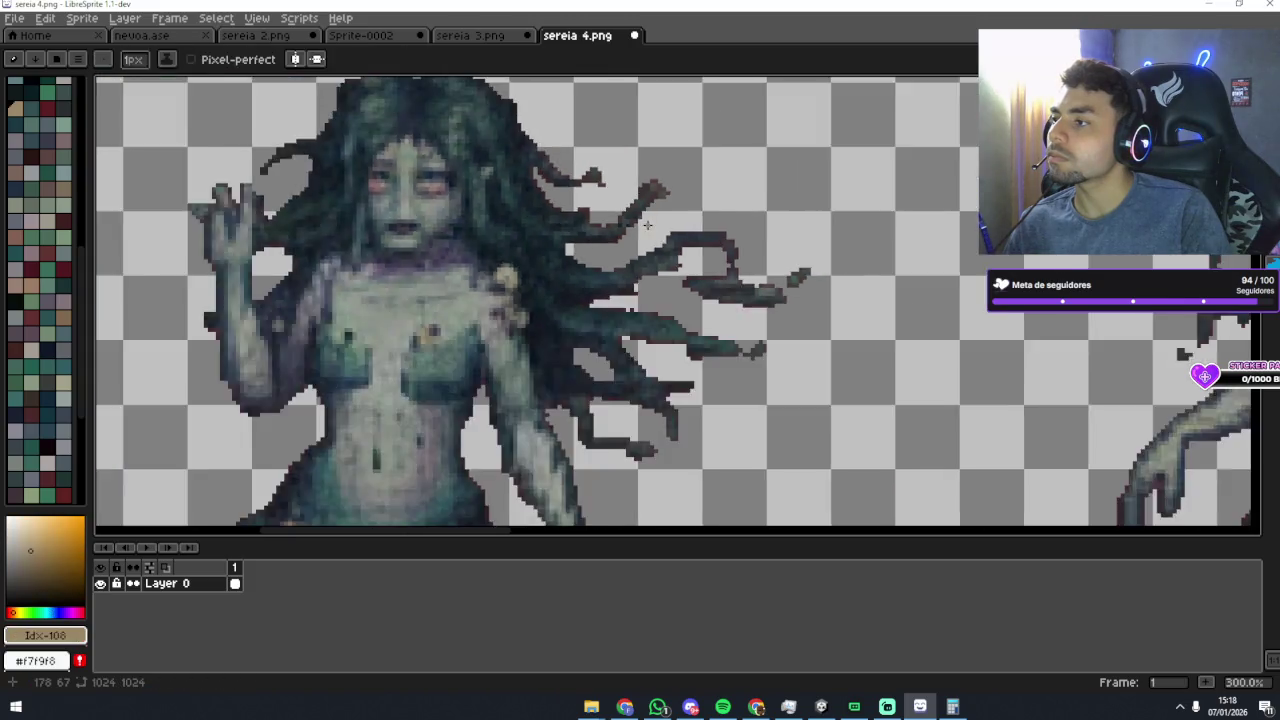
scroll(700, 268, "up", 4)
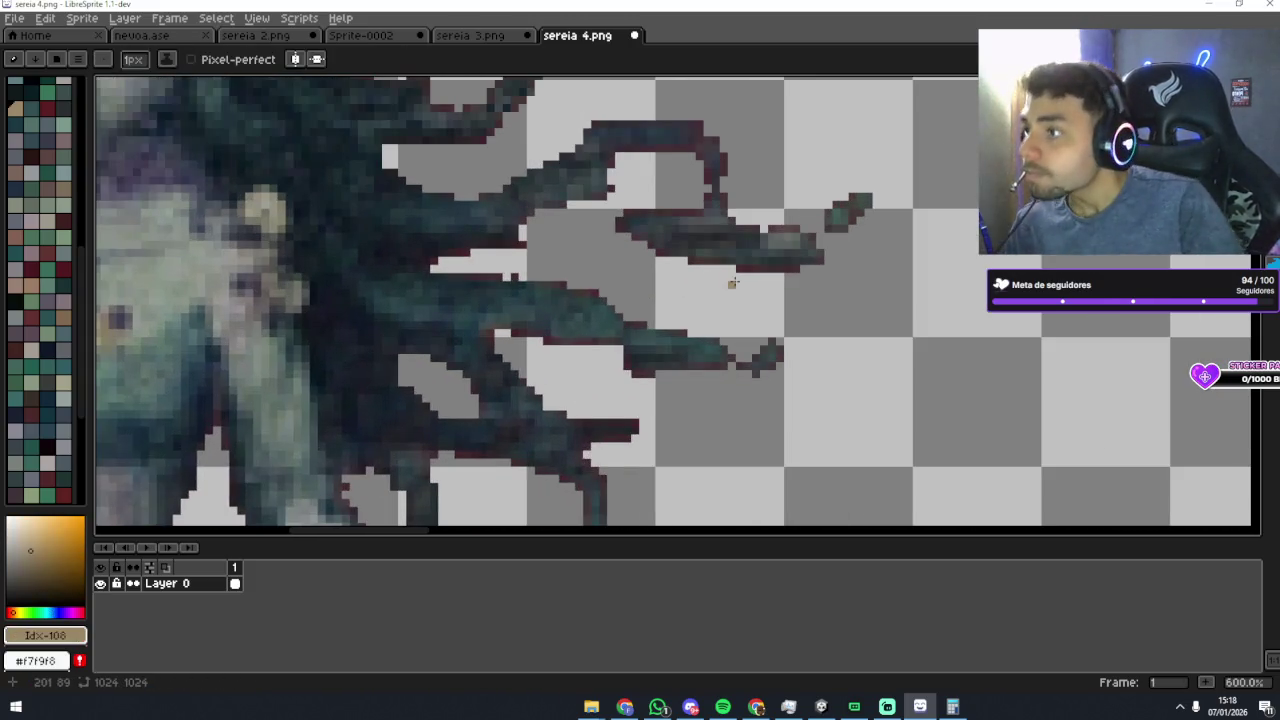
scroll(823, 292, "down", 2)
scroll(823, 292, "right", 3)
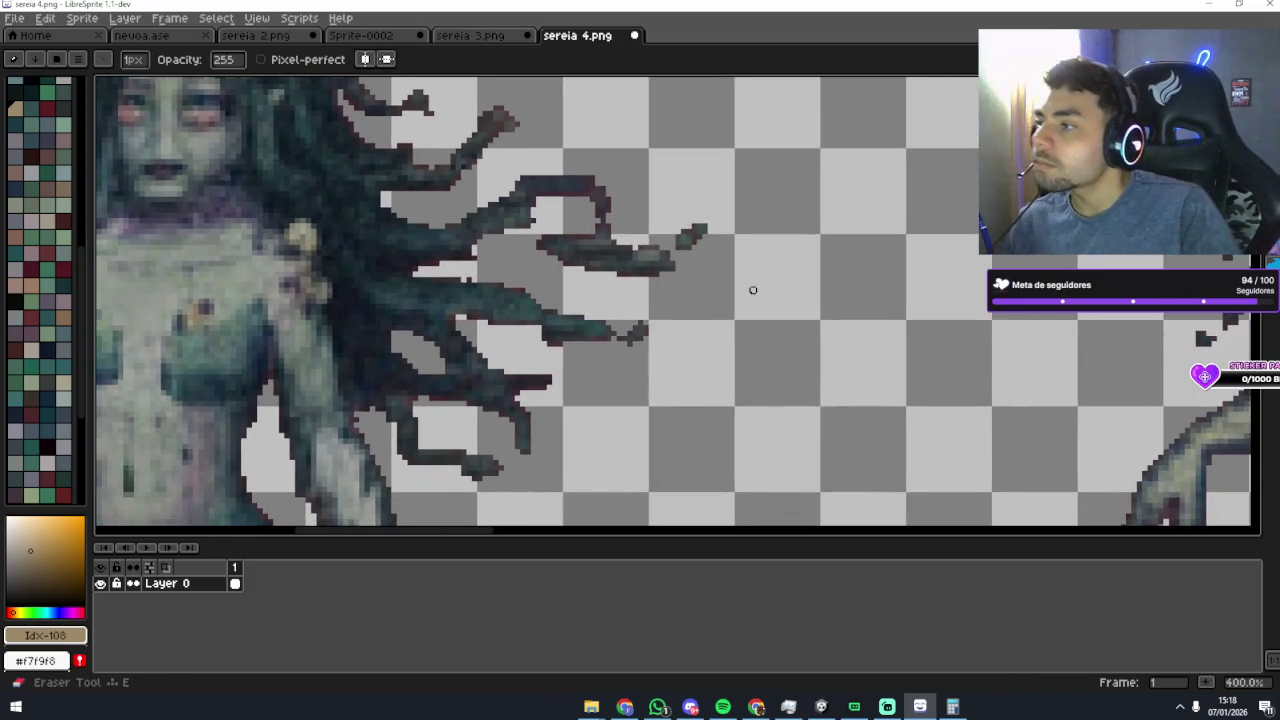
scroll(699, 263, "down", 3)
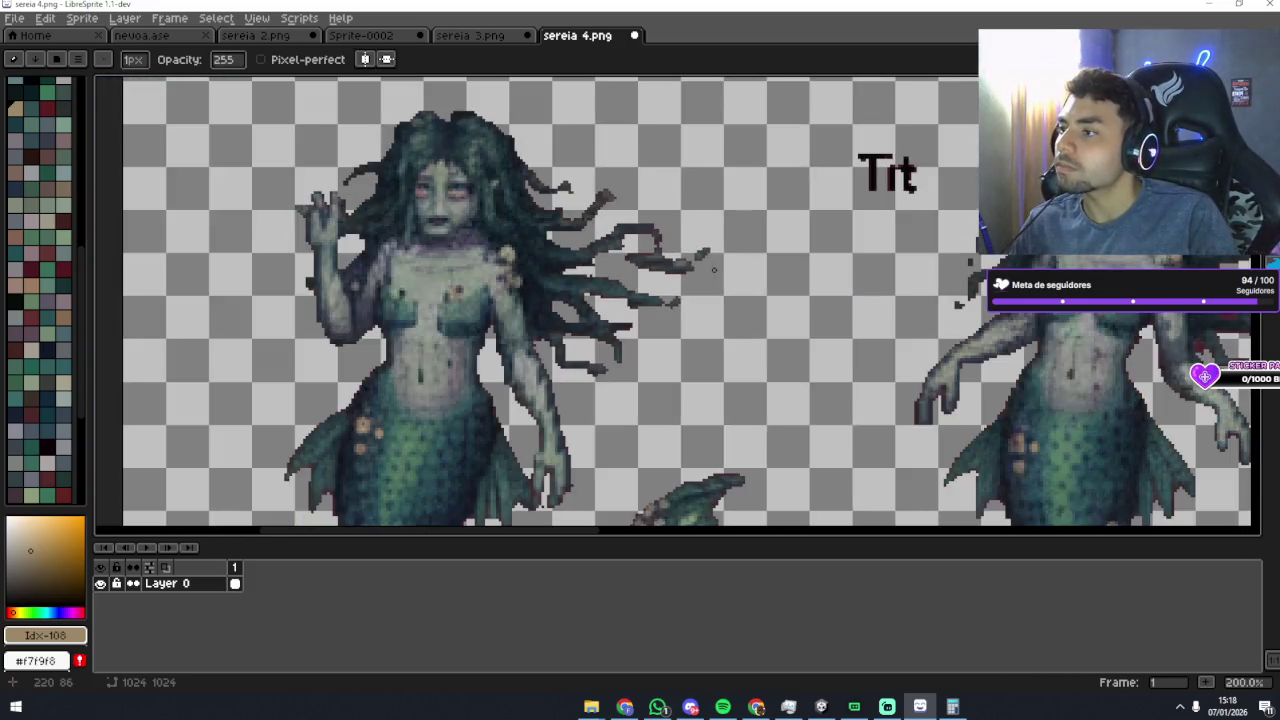
scroll(701, 264, "up", 2)
scroll(681, 292, "down", 2)
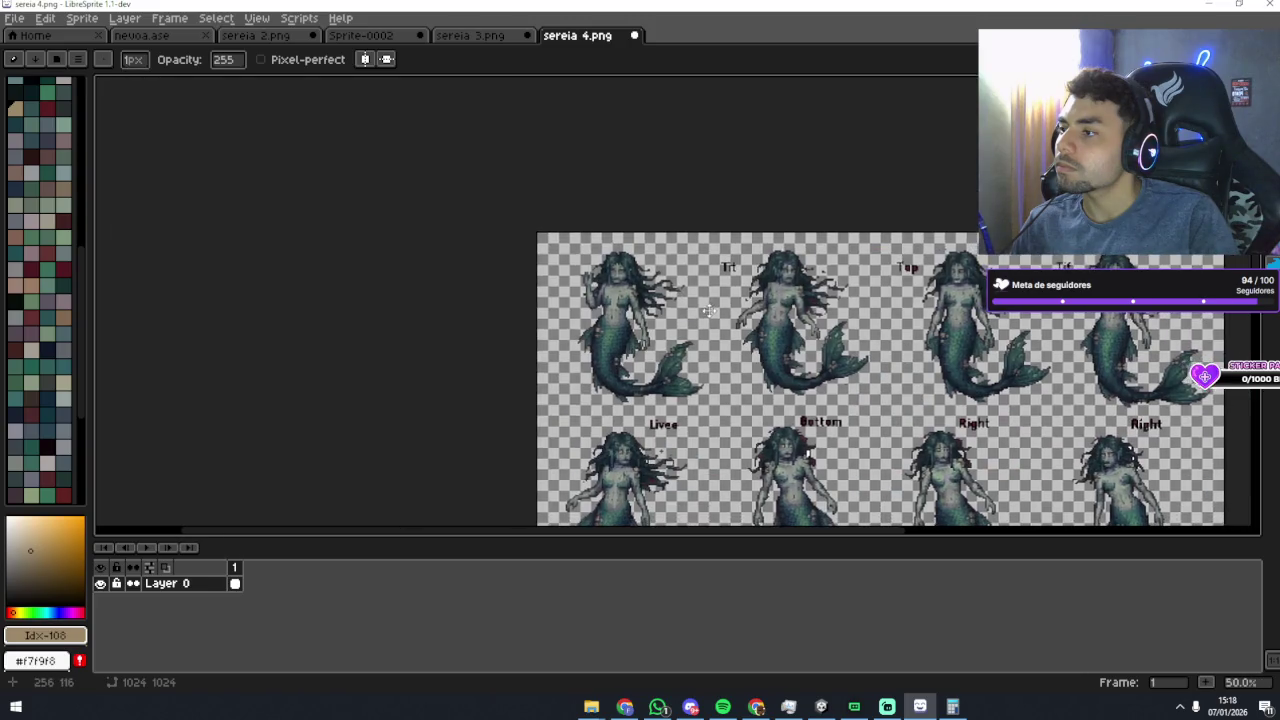
scroll(735, 295, "up", 2)
scroll(741, 297, "down", 1)
scroll(741, 297, "right", 2)
scroll(700, 290, "left", 2)
scroll(600, 280, "right", 5)
scroll(507, 264, "down", 2)
scroll(507, 264, "up", 1)
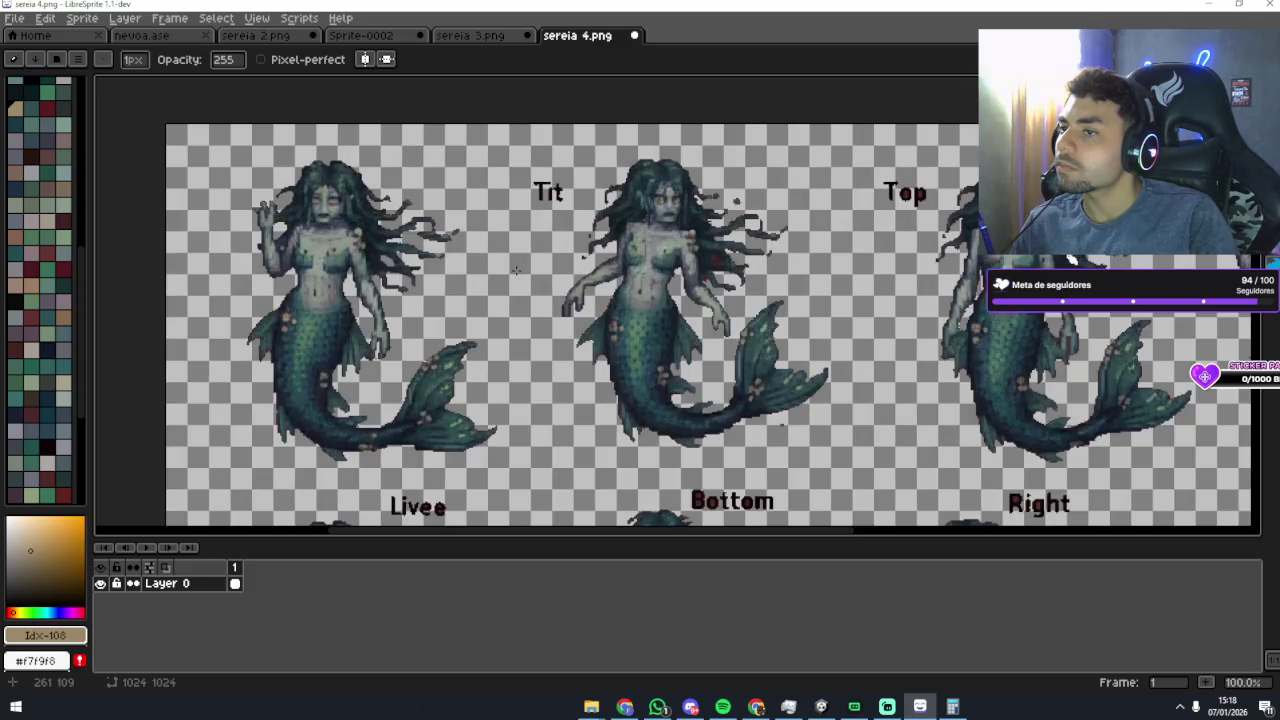
scroll(540, 265, "up", 2)
scroll(580, 255, "down", 3)
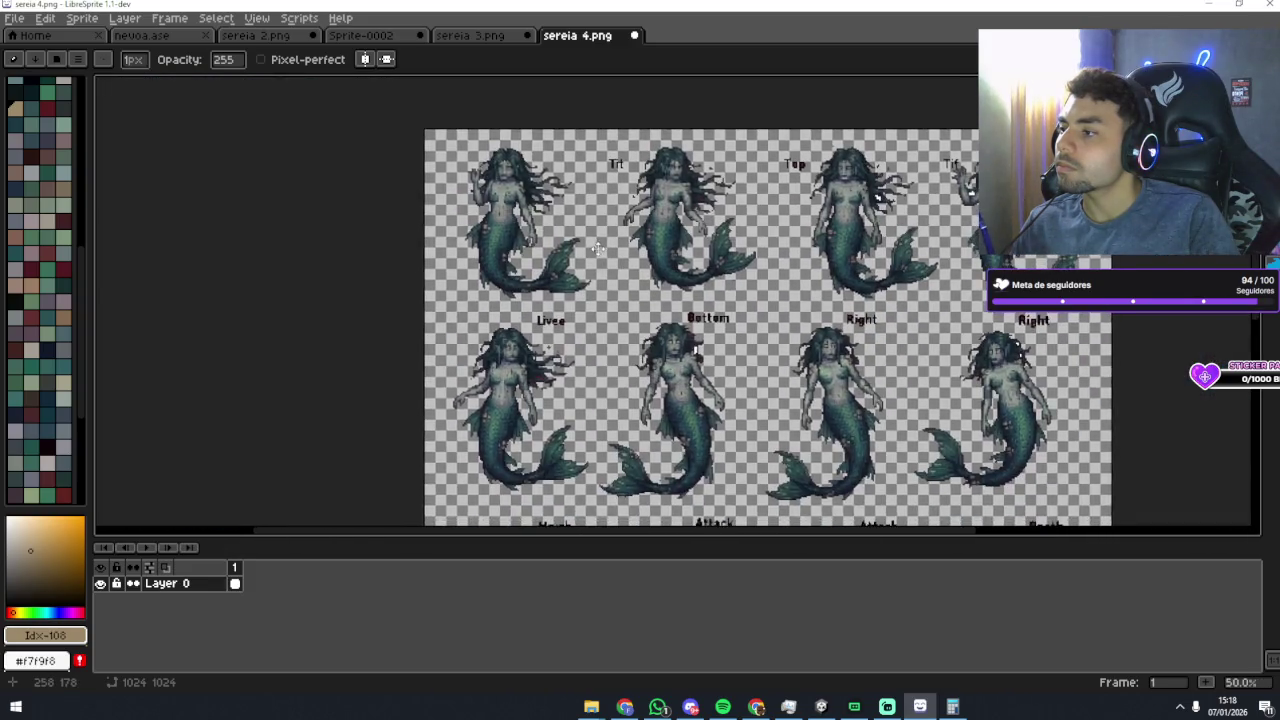
scroll(612, 295, "up", 2)
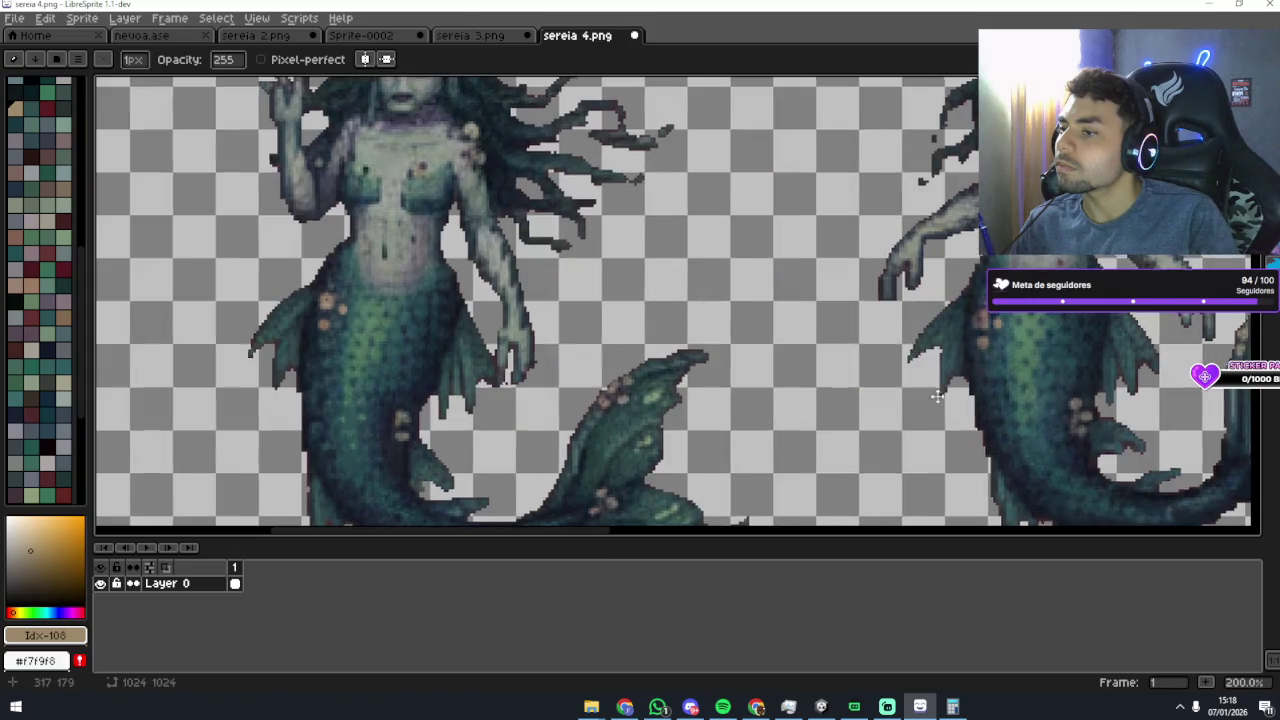
scroll(937, 396, "down", 2)
scroll(925, 480, "up", 1)
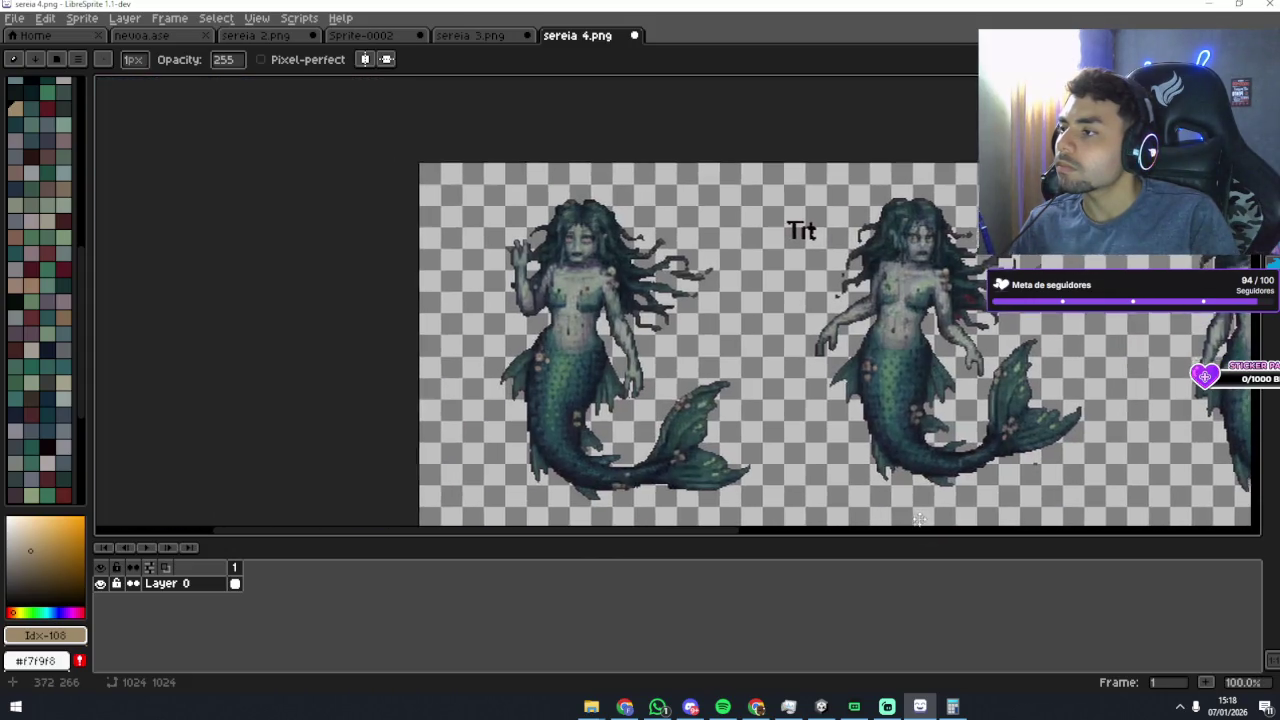
mouse_move(918, 518)
left_mouse_down()
mouse_move(908, 450)
mouse_move(788, 288)
mouse_move(701, 231)
mouse_move(915, 460)
left_mouse_up()
scroll(751, 294, "up", 2)
left_click_drag(751, 294, 869, 386)
left_click_drag(837, 345, 795, 385)
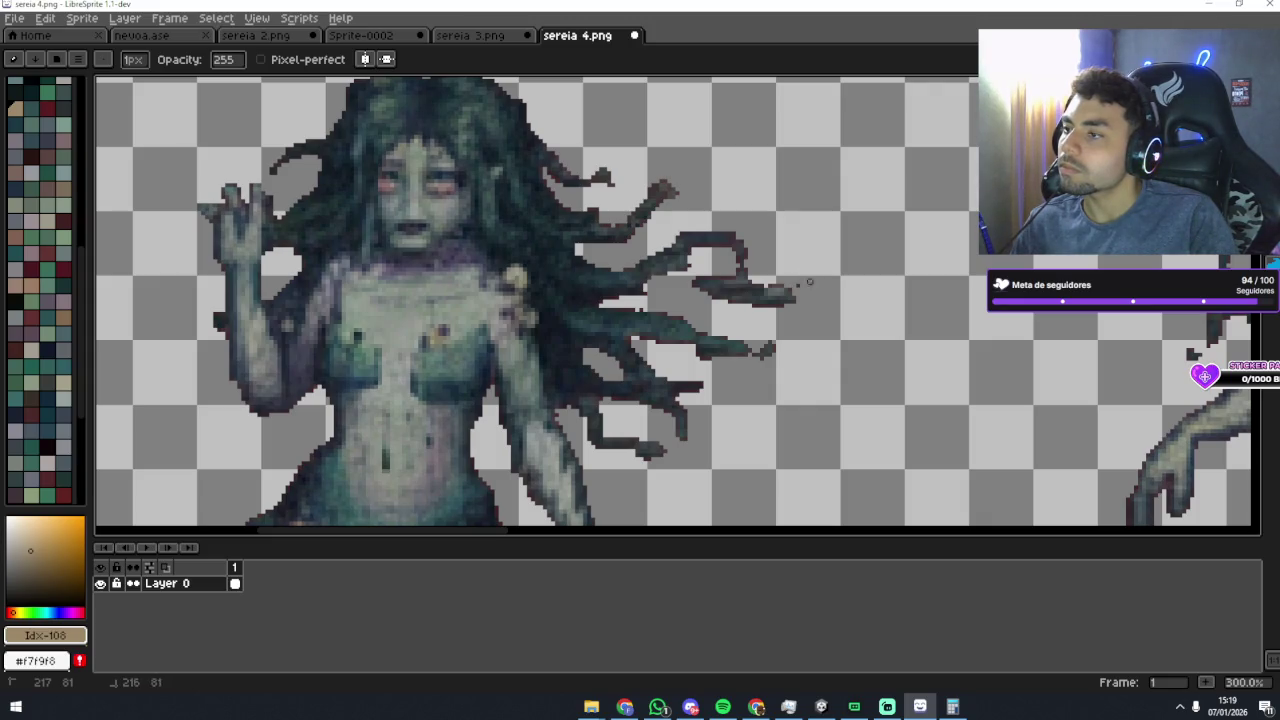
left_click_drag(772, 307, 752, 309)
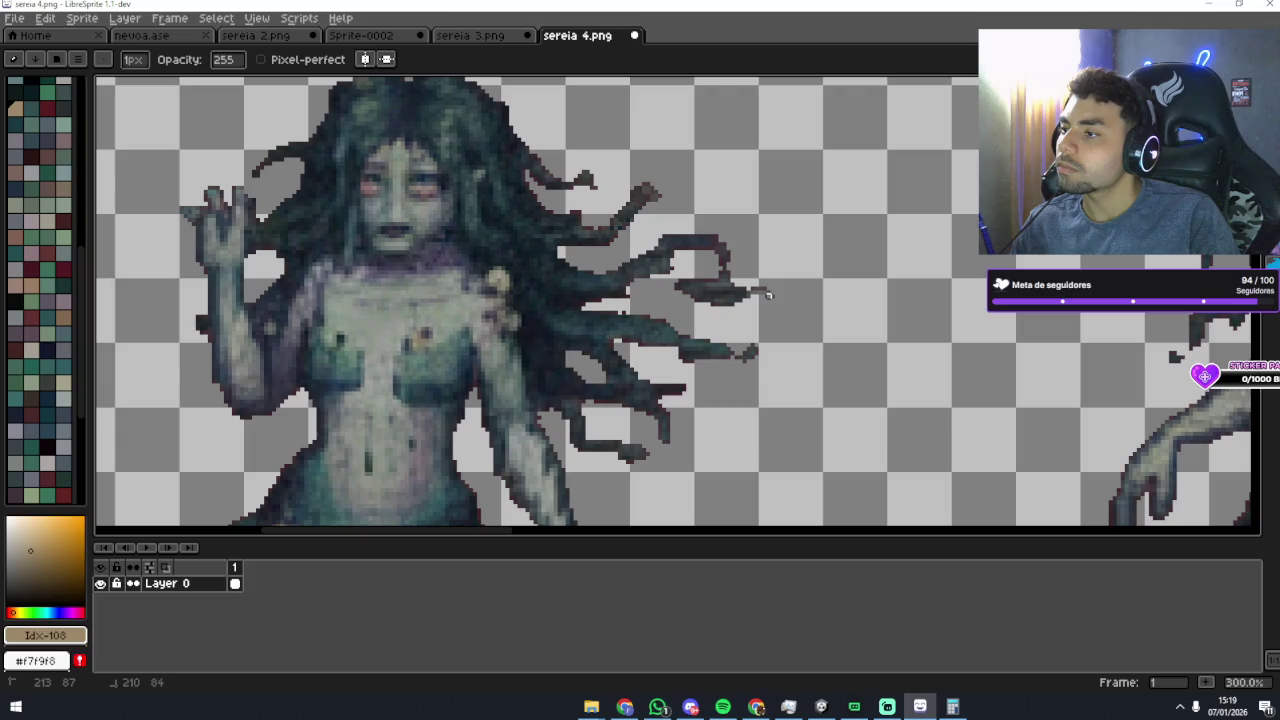
left_click(133, 59)
left_click(228, 85)
left_click(166, 88)
left_click(157, 88)
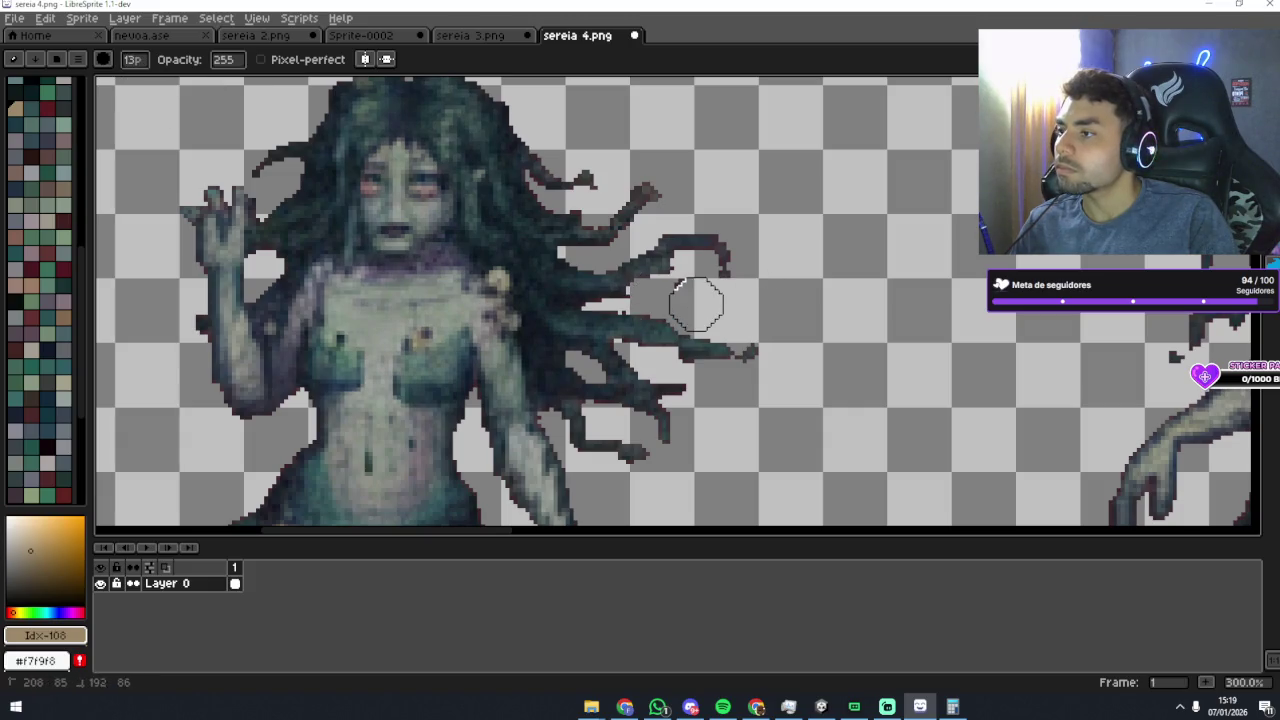
scroll(734, 285, "down", 2)
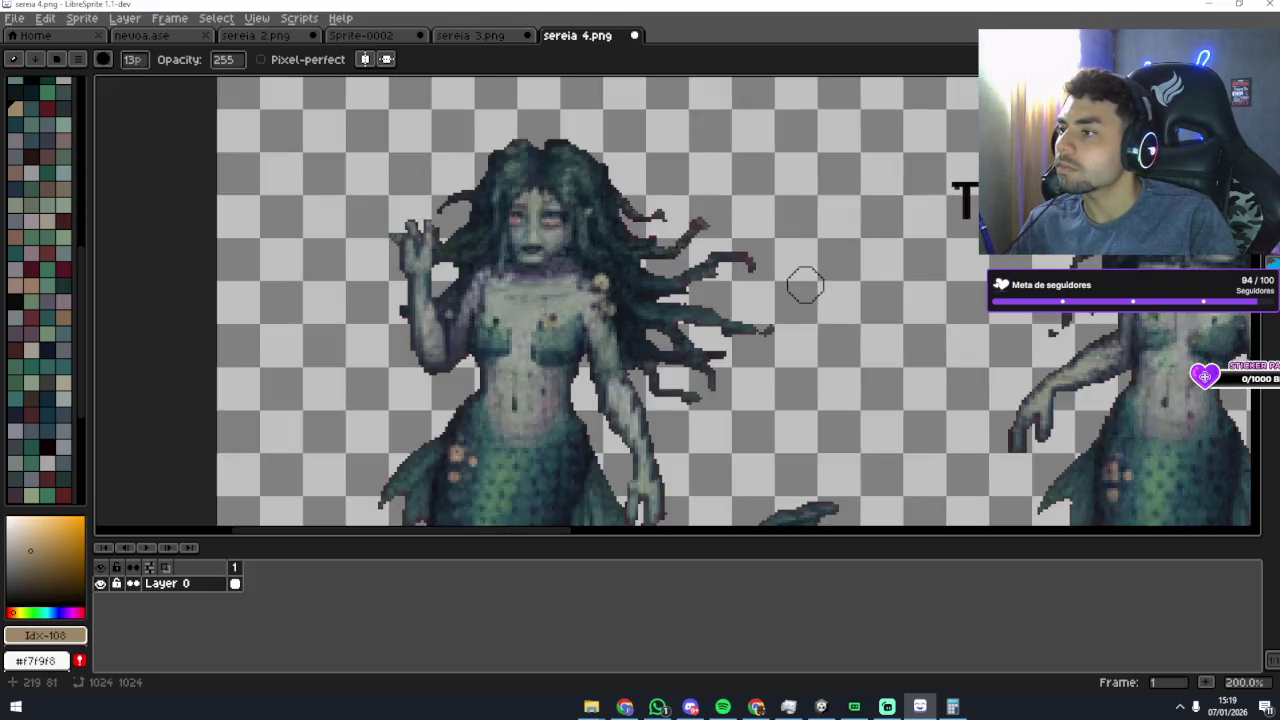
scroll(734, 282, "down", 2)
scroll(760, 300, "up", 5)
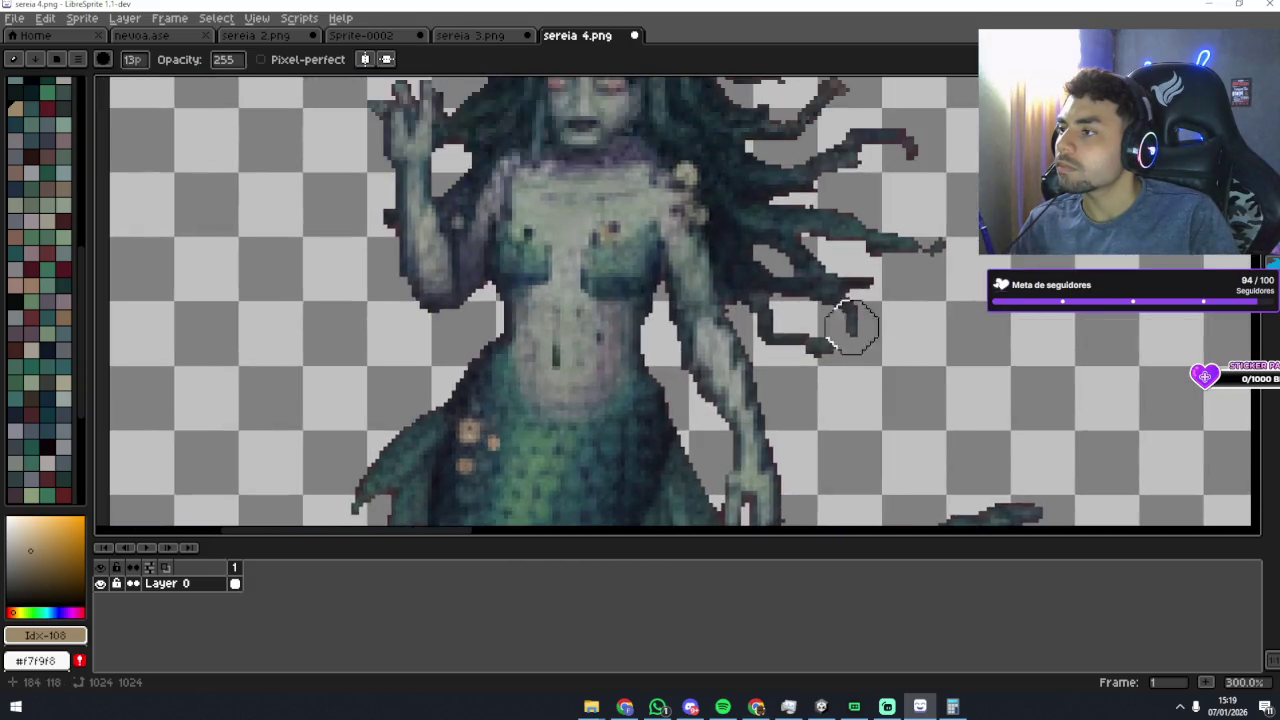
scroll(783, 306, "down", 2)
scroll(760, 280, "up", 3)
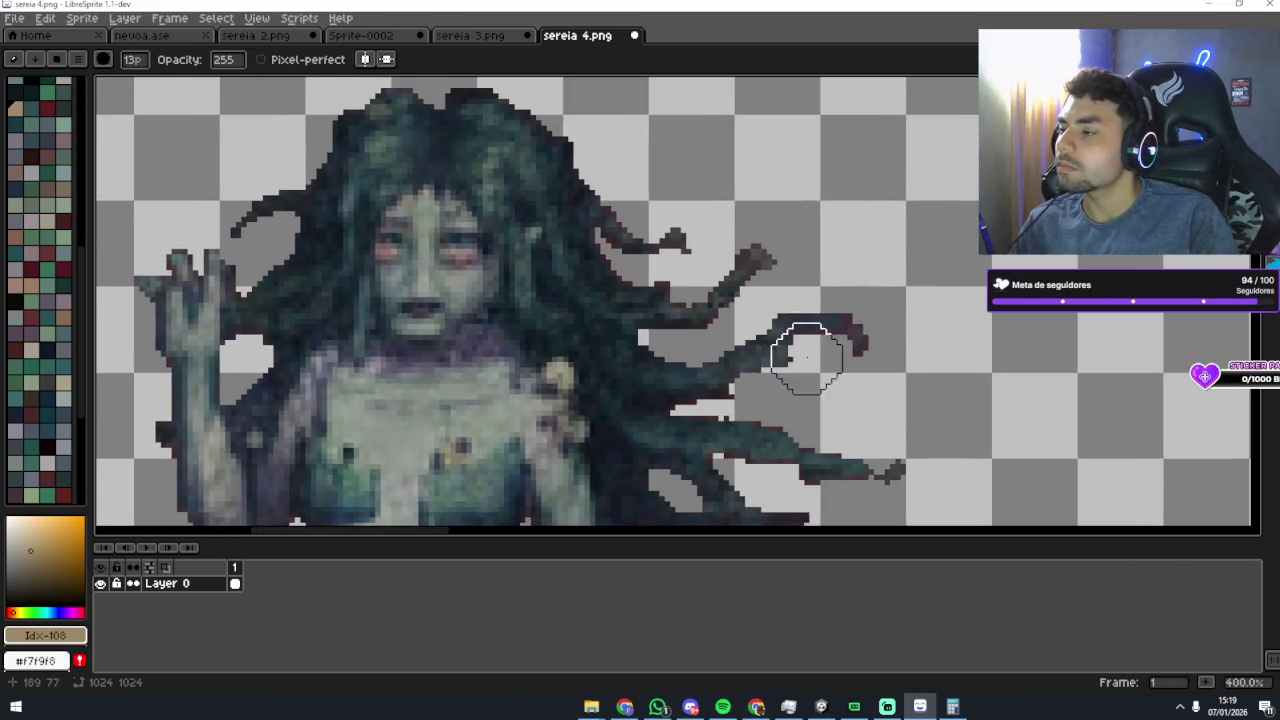
scroll(791, 300, "down", 1)
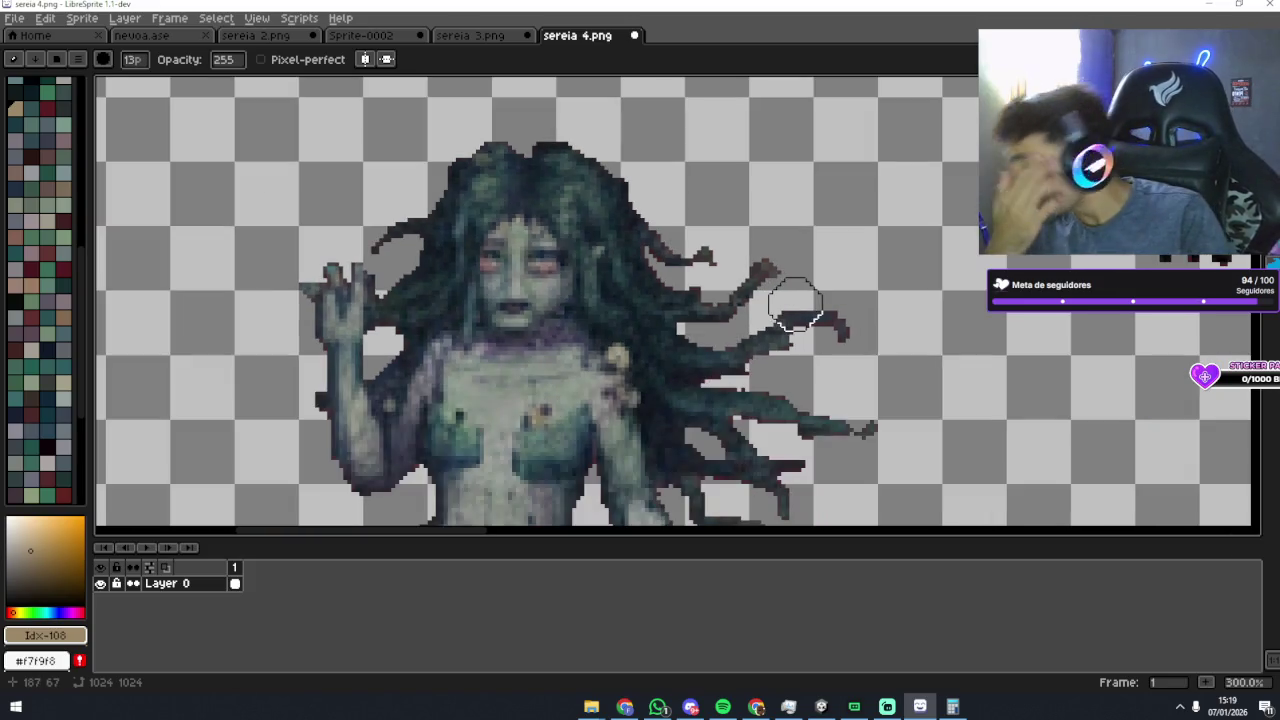
scroll(791, 326, "down", 1)
scroll(790, 360, "up", 4)
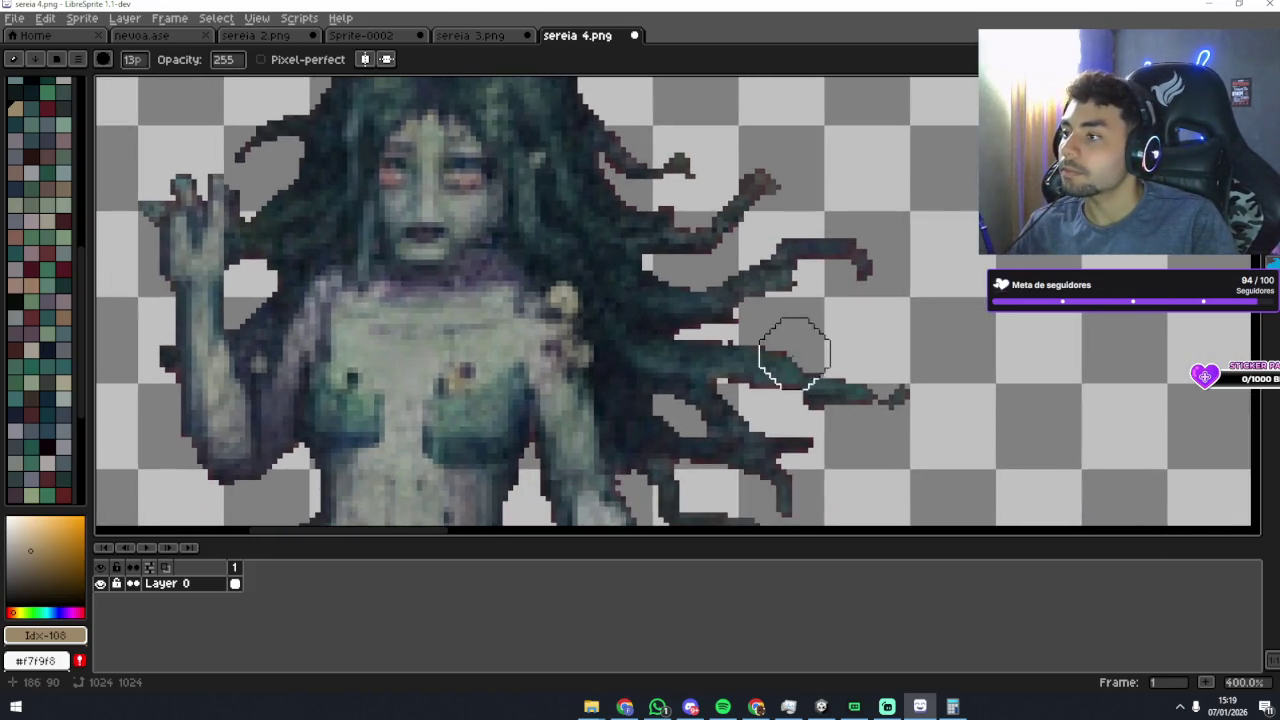
scroll(782, 355, "up", 1)
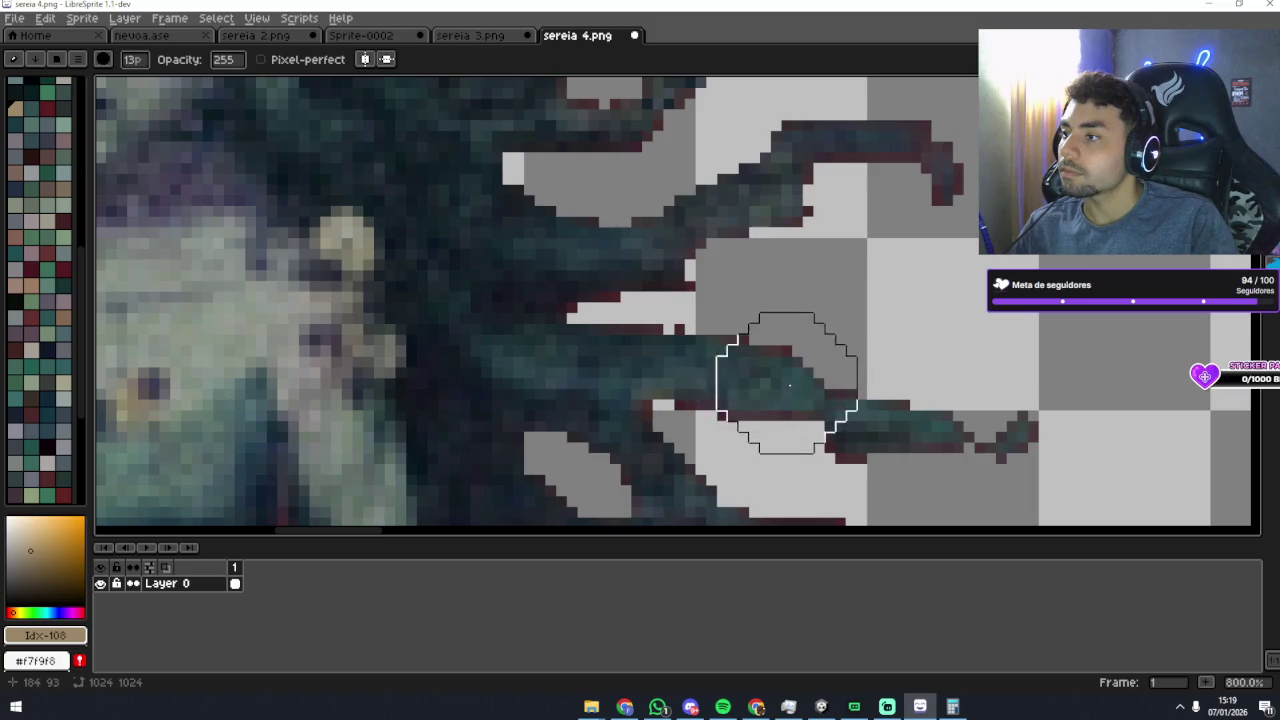
Step: Shrink the brush to 2 px and clear stray dark pixels along the hair strands
left_click(132, 60)
left_click_drag(143, 80, 129, 81)
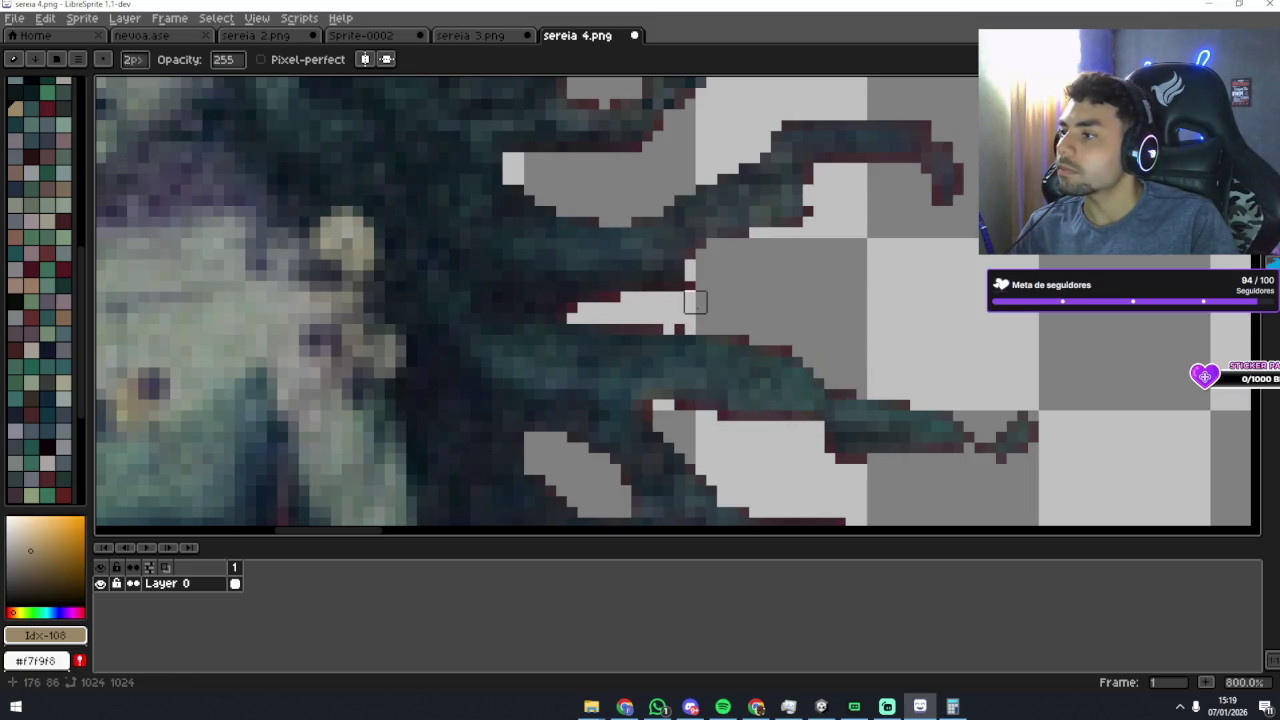
mouse_move(695, 291)
left_mouse_down()
mouse_move(617, 309)
mouse_move(749, 324)
left_mouse_up()
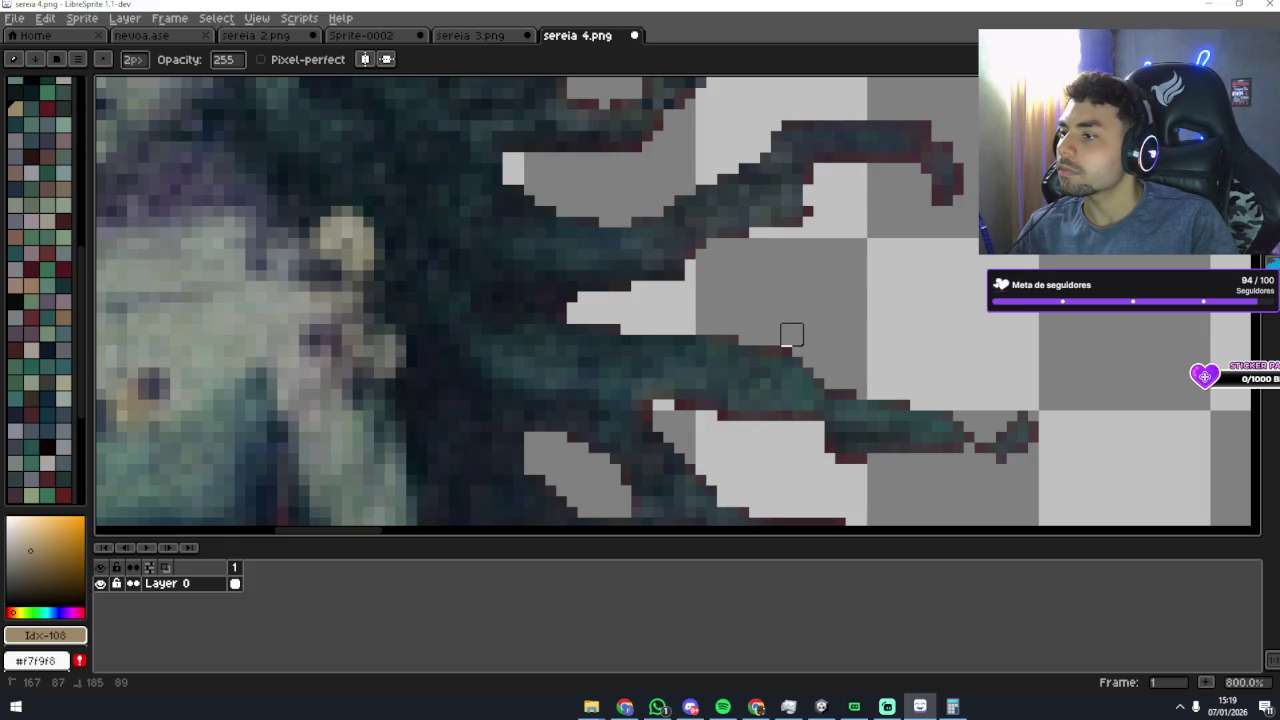
left_click_drag(854, 366, 843, 389)
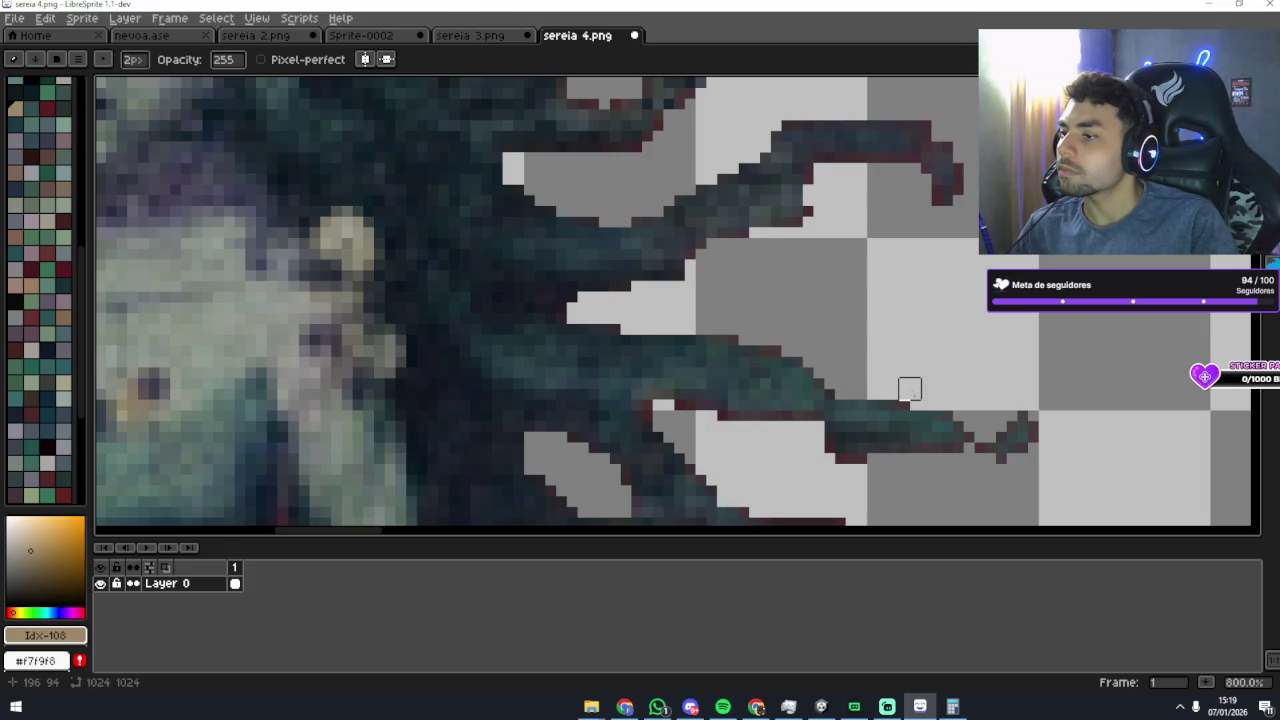
Step: Clean the remaining dark edge pixels along the strands and a hair tip, checking at various zooms
scroll(909, 389, "down", 2)
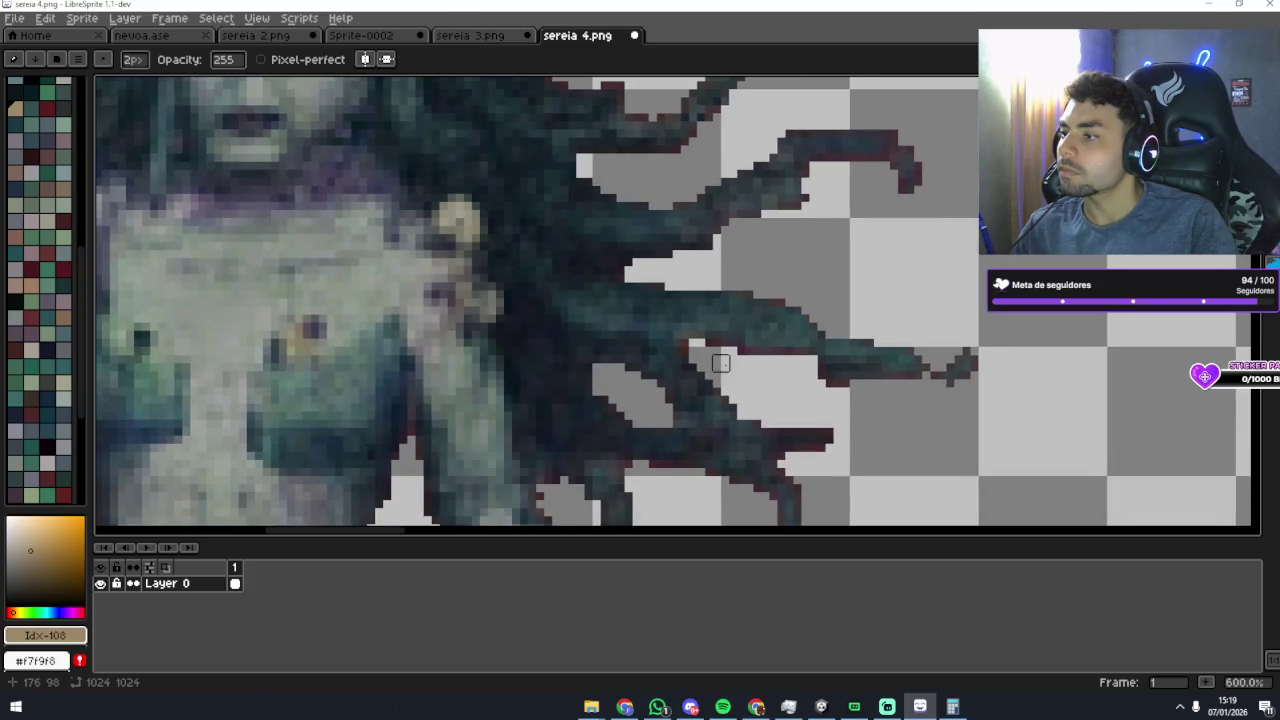
left_click_drag(712, 354, 785, 355)
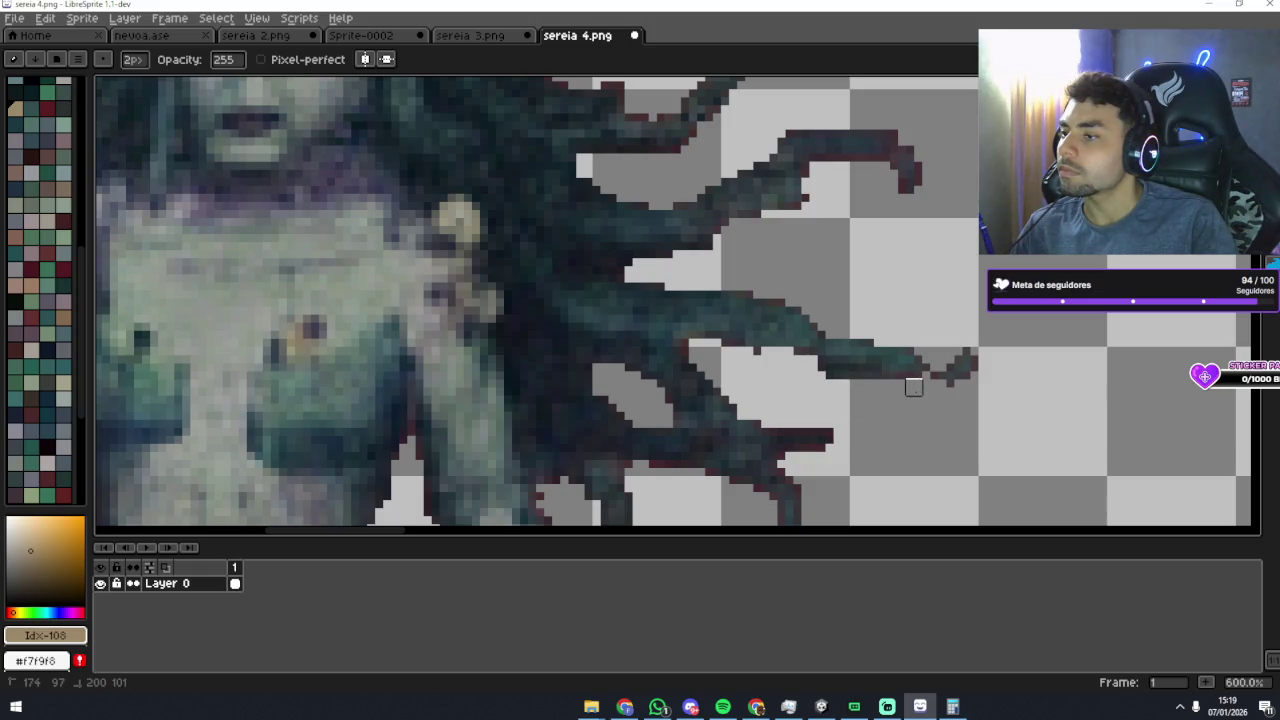
scroll(910, 387, "down", 3)
scroll(798, 349, "up", 3)
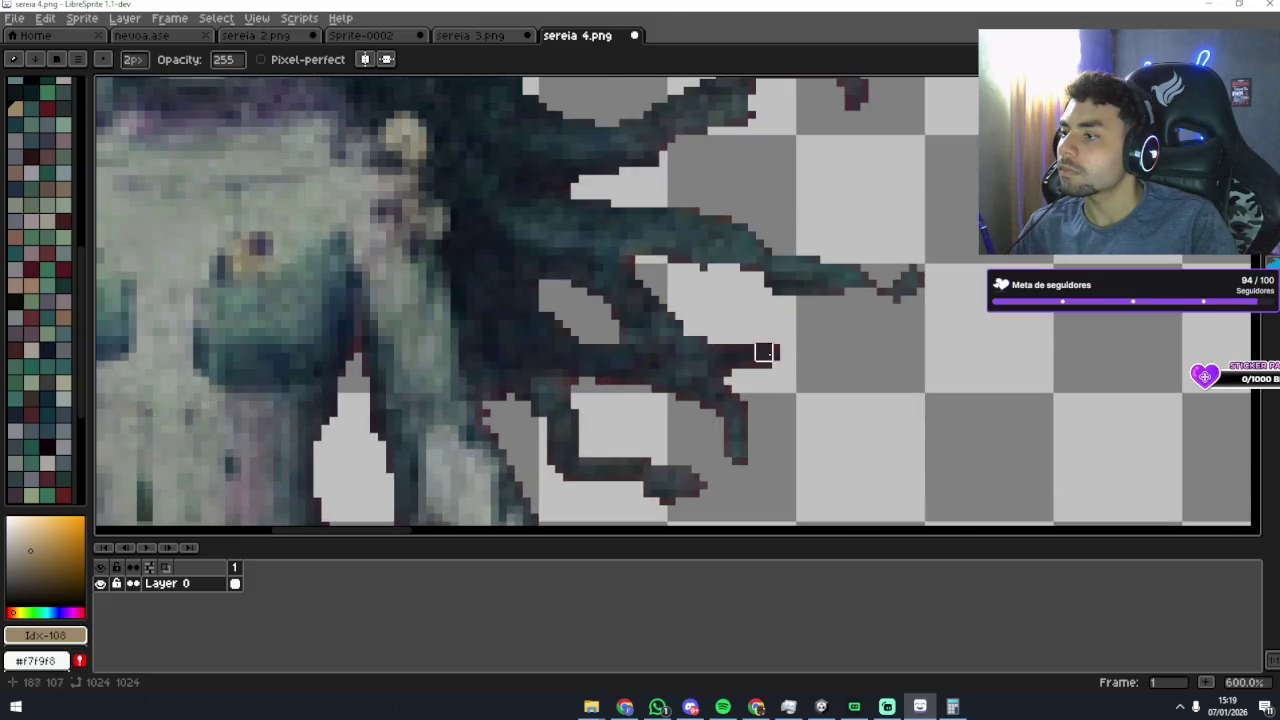
left_click_drag(723, 344, 795, 352)
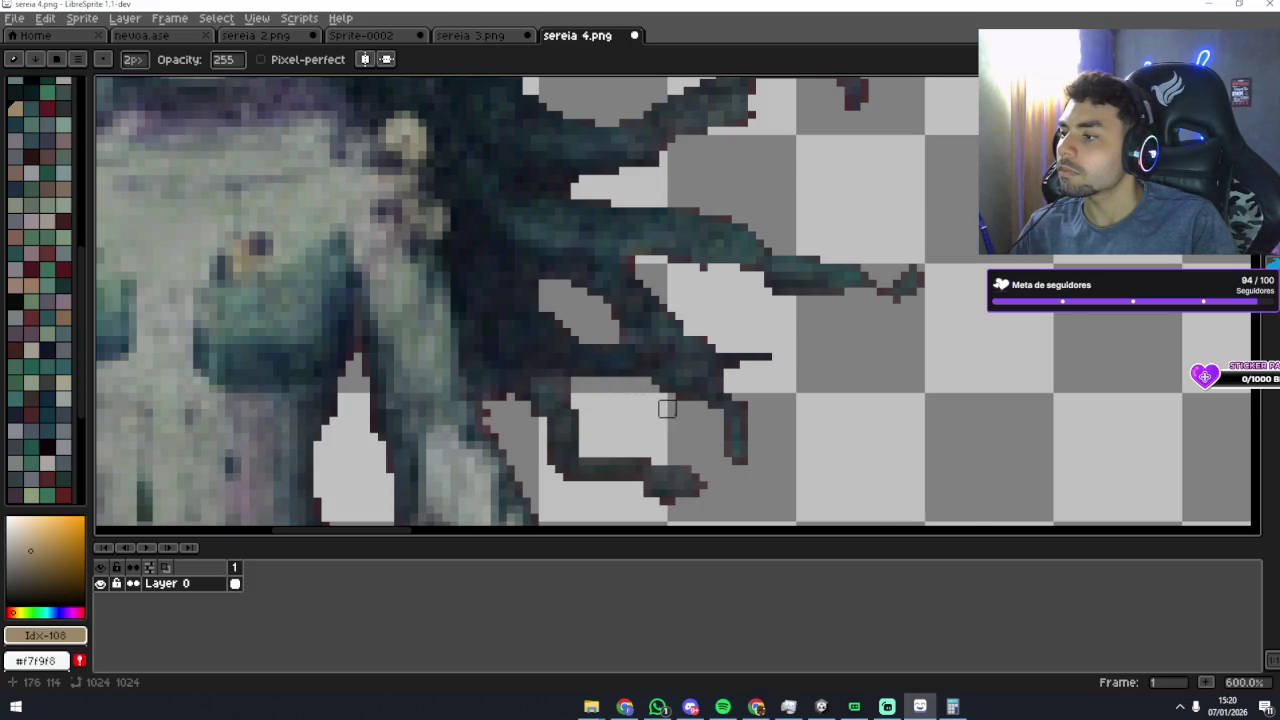
scroll(666, 409, "down", 3)
scroll(713, 350, "up", 3)
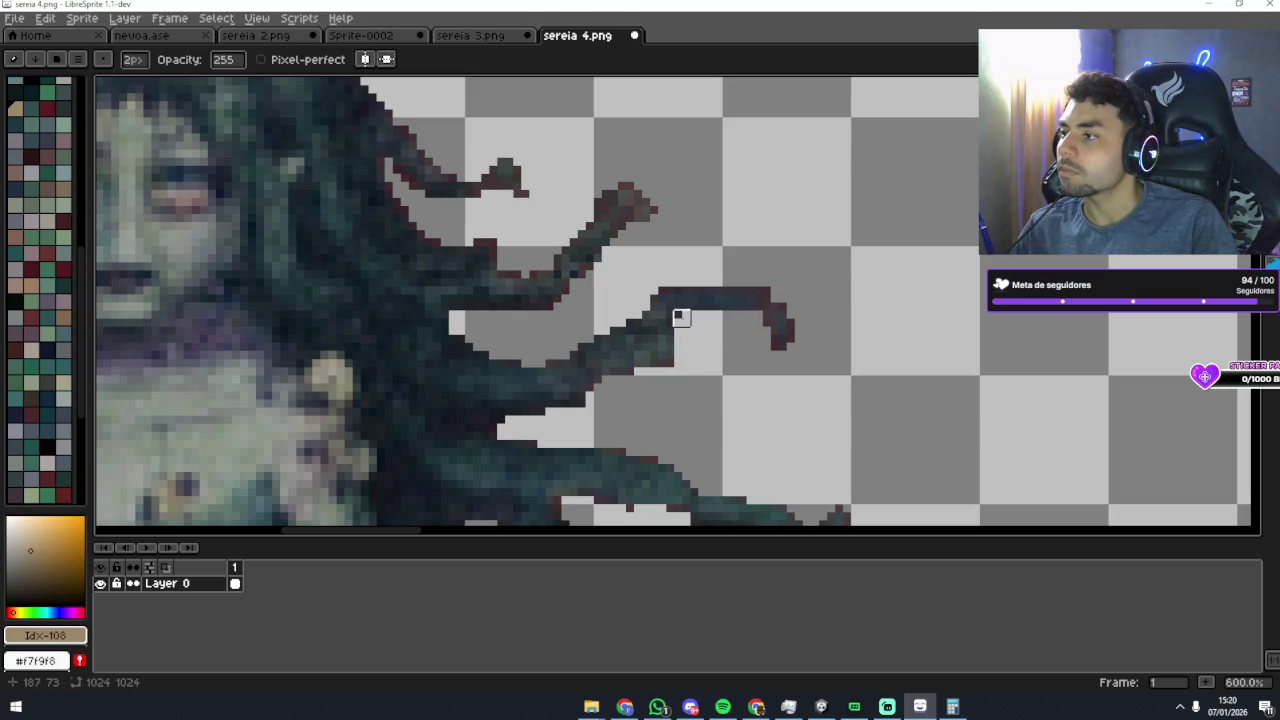
scroll(698, 318, "down", 2)
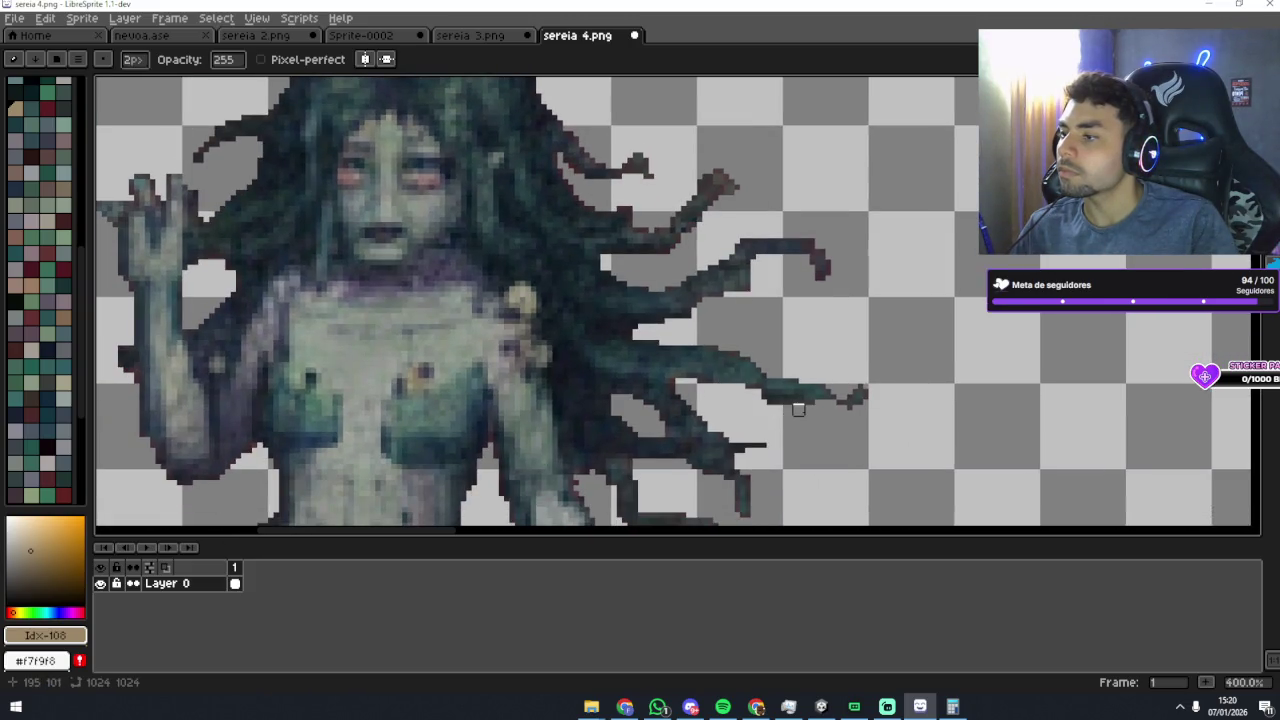
scroll(798, 409, "up", 2)
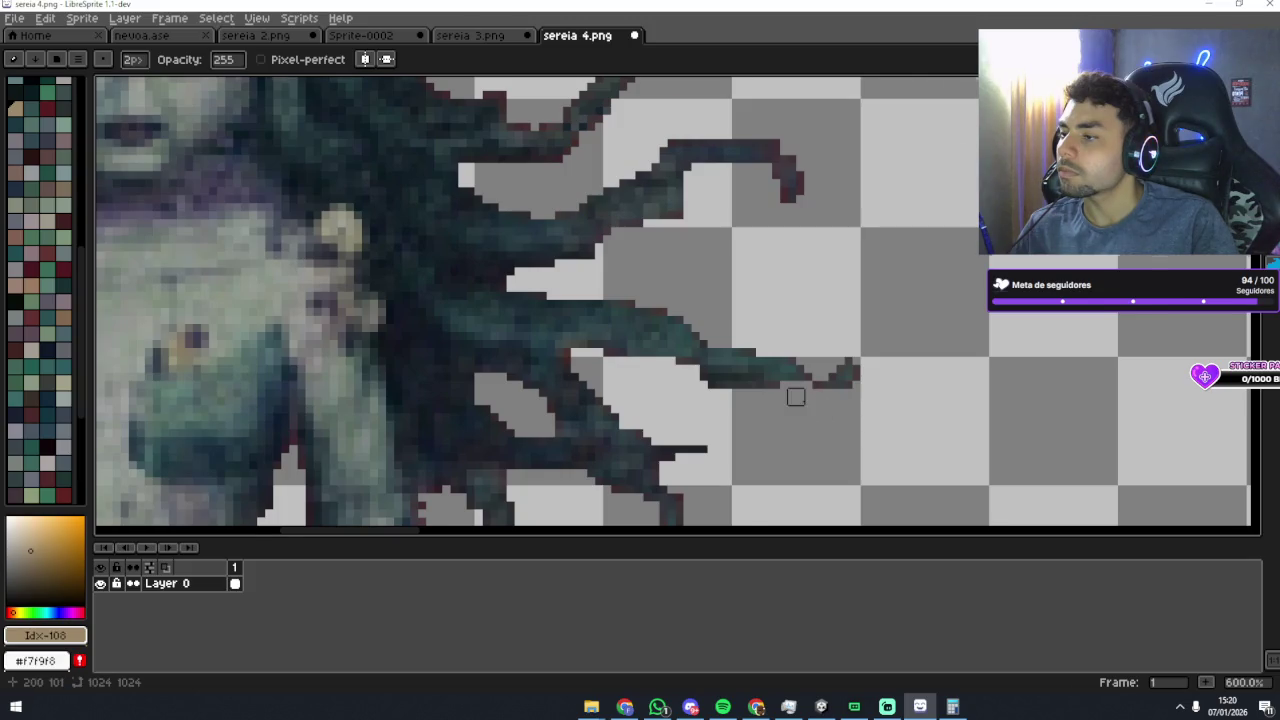
scroll(766, 331, "down", 2)
scroll(766, 314, "up", 1)
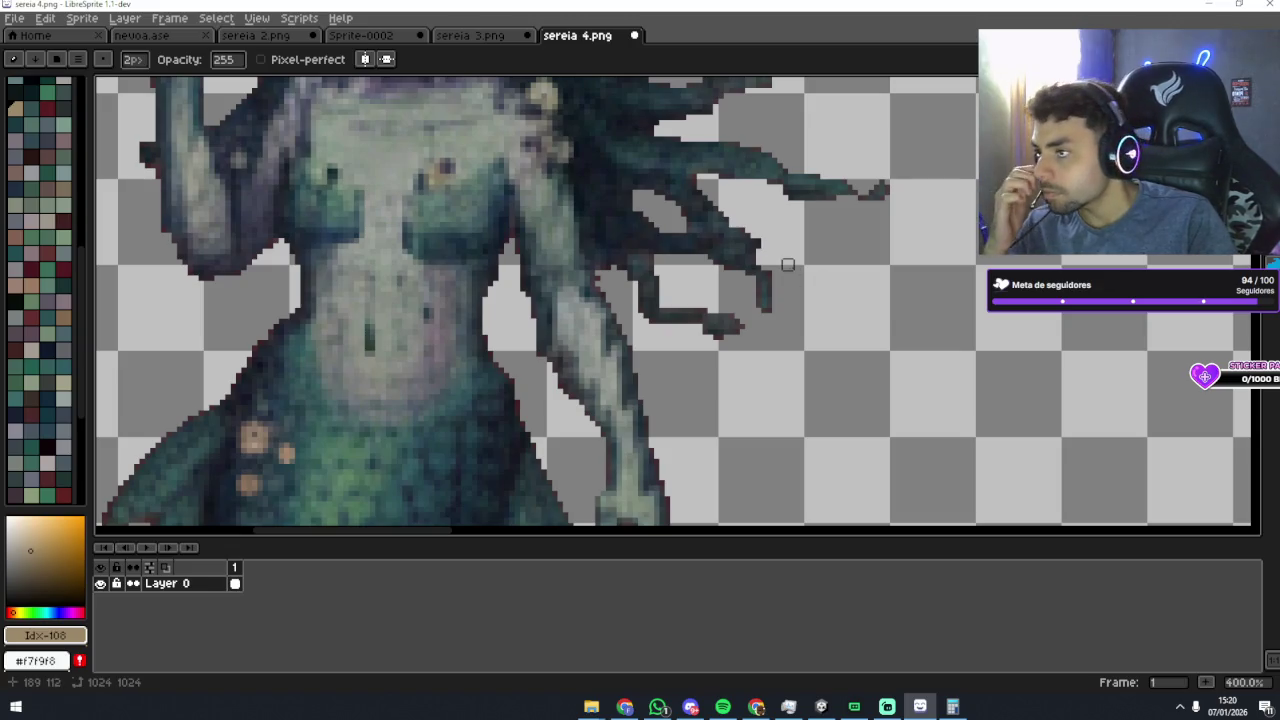
scroll(788, 264, "up", 5)
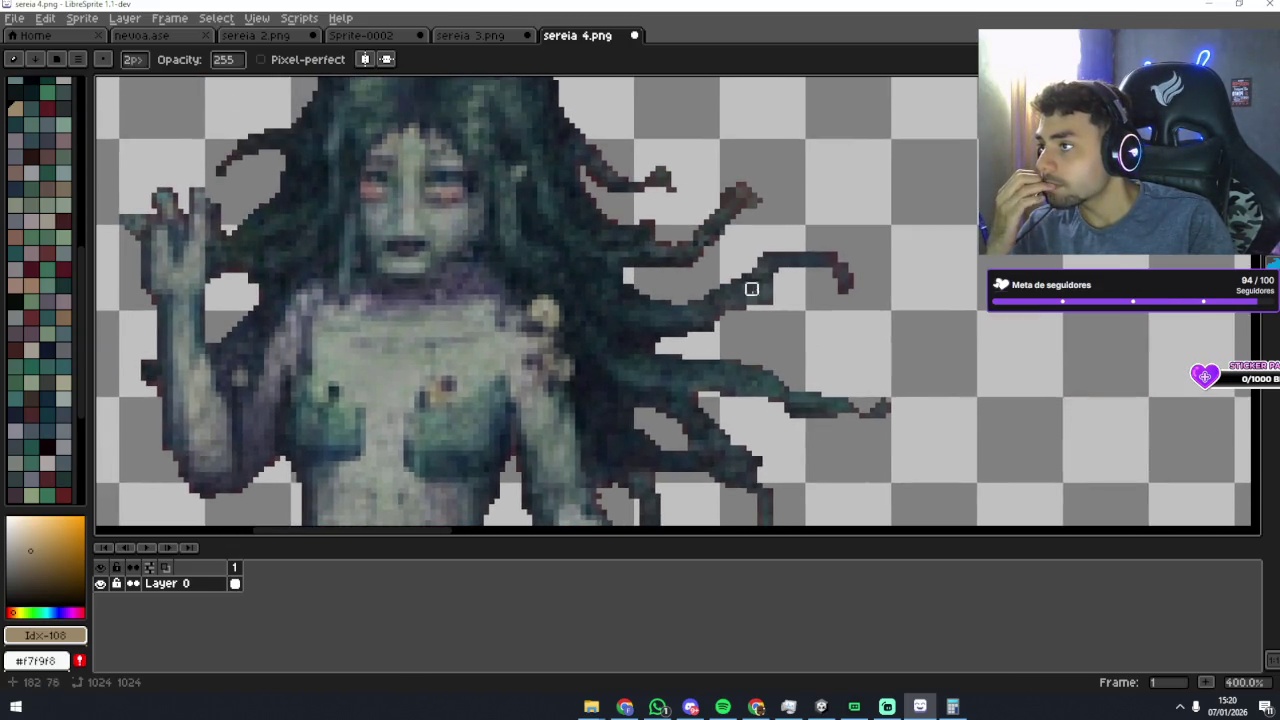
scroll(752, 294, "up", 2)
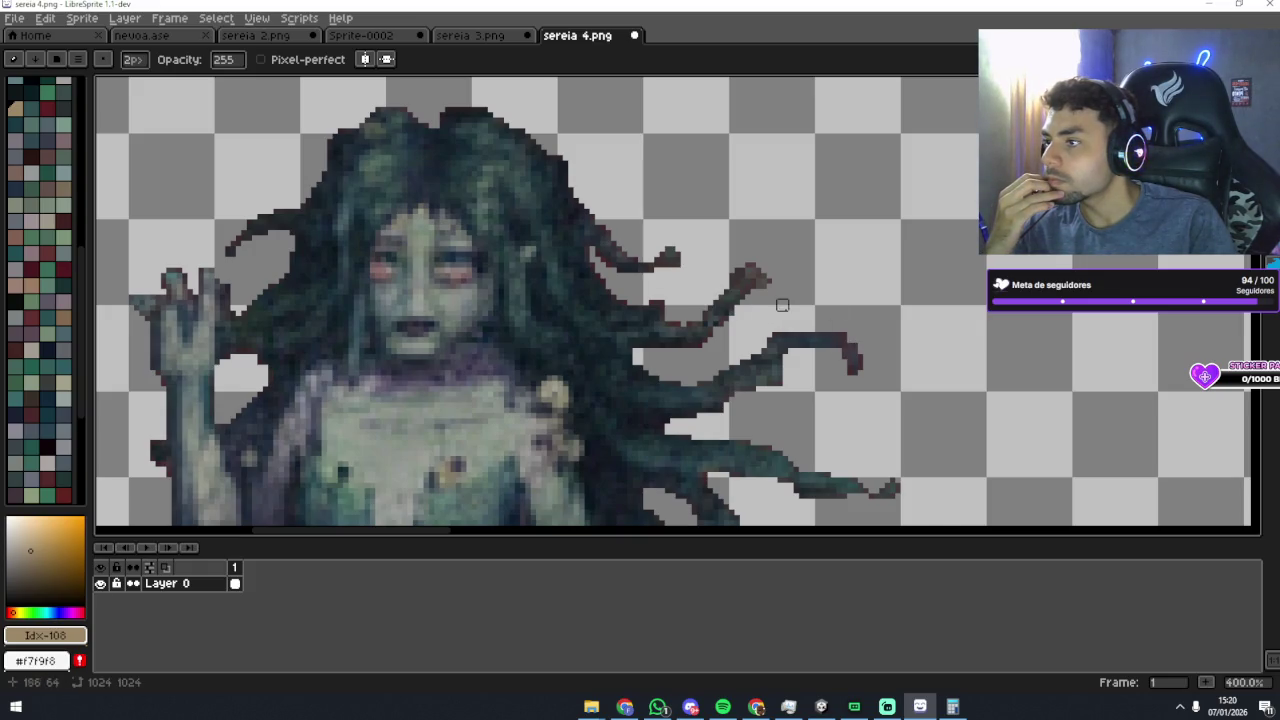
scroll(788, 306, "down", 2)
scroll(755, 303, "up", 1)
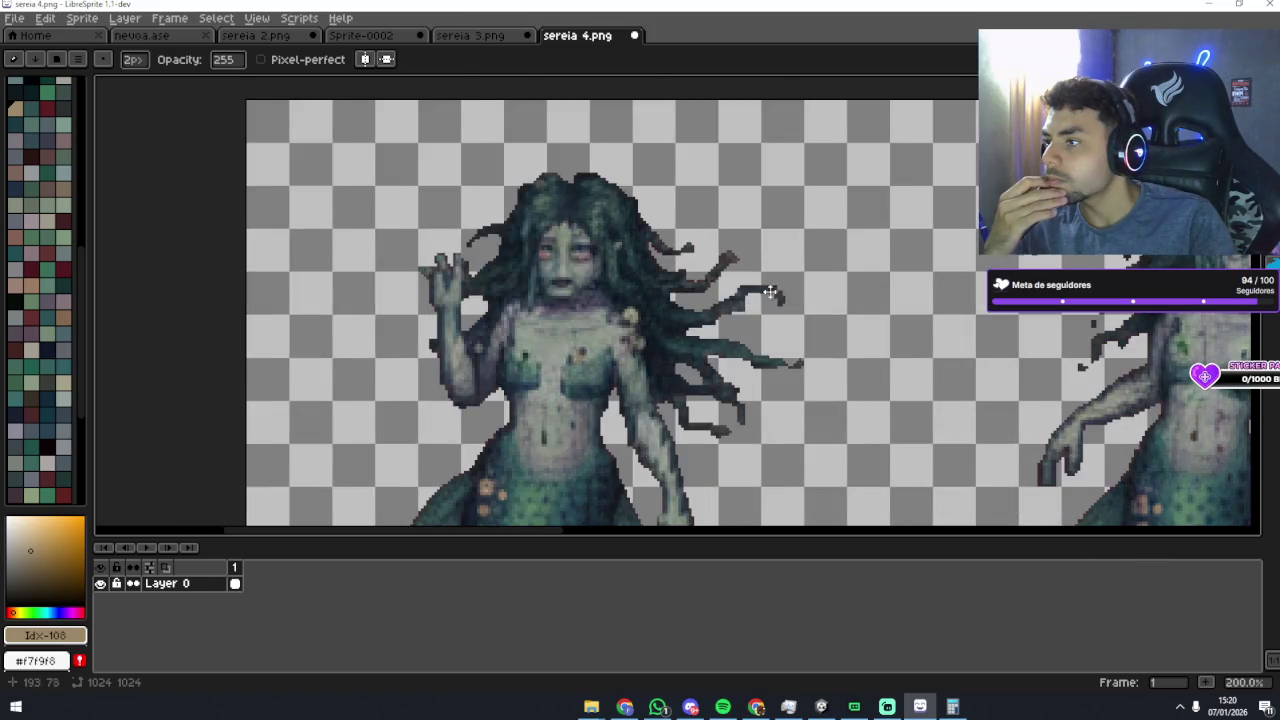
scroll(755, 303, "down", 1)
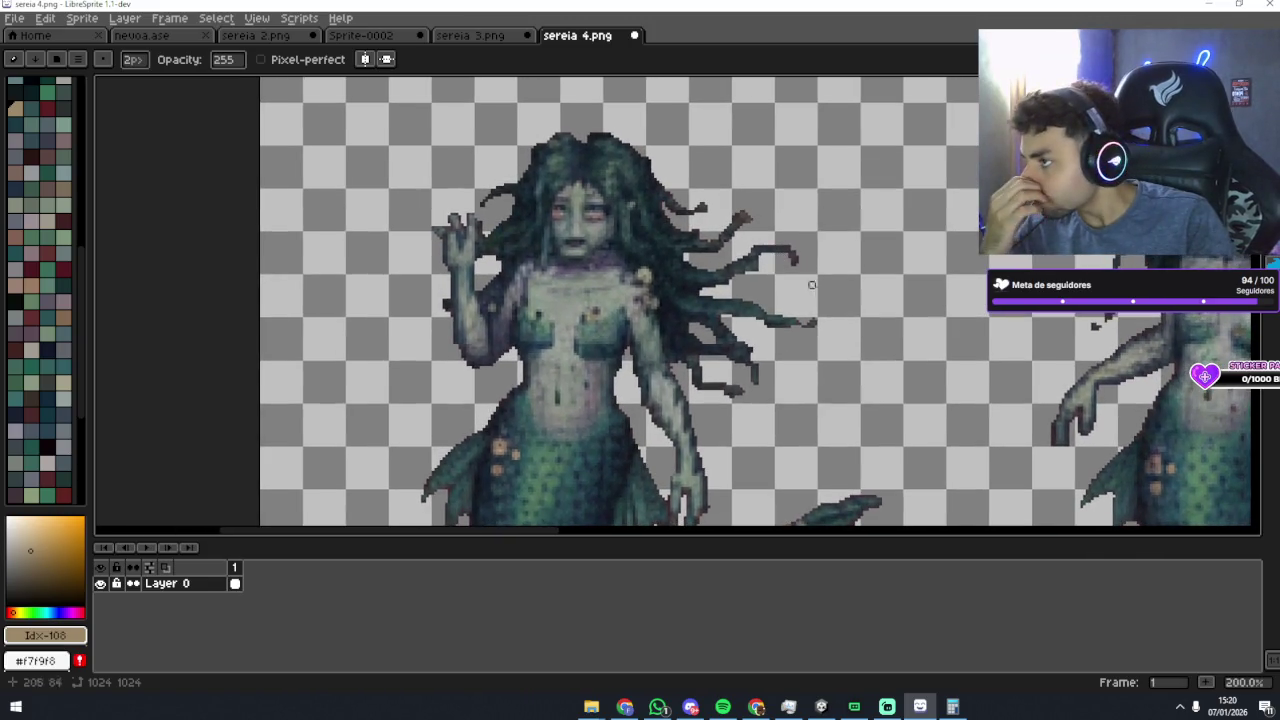
scroll(809, 279, "down", 1)
scroll(825, 335, "down", 1)
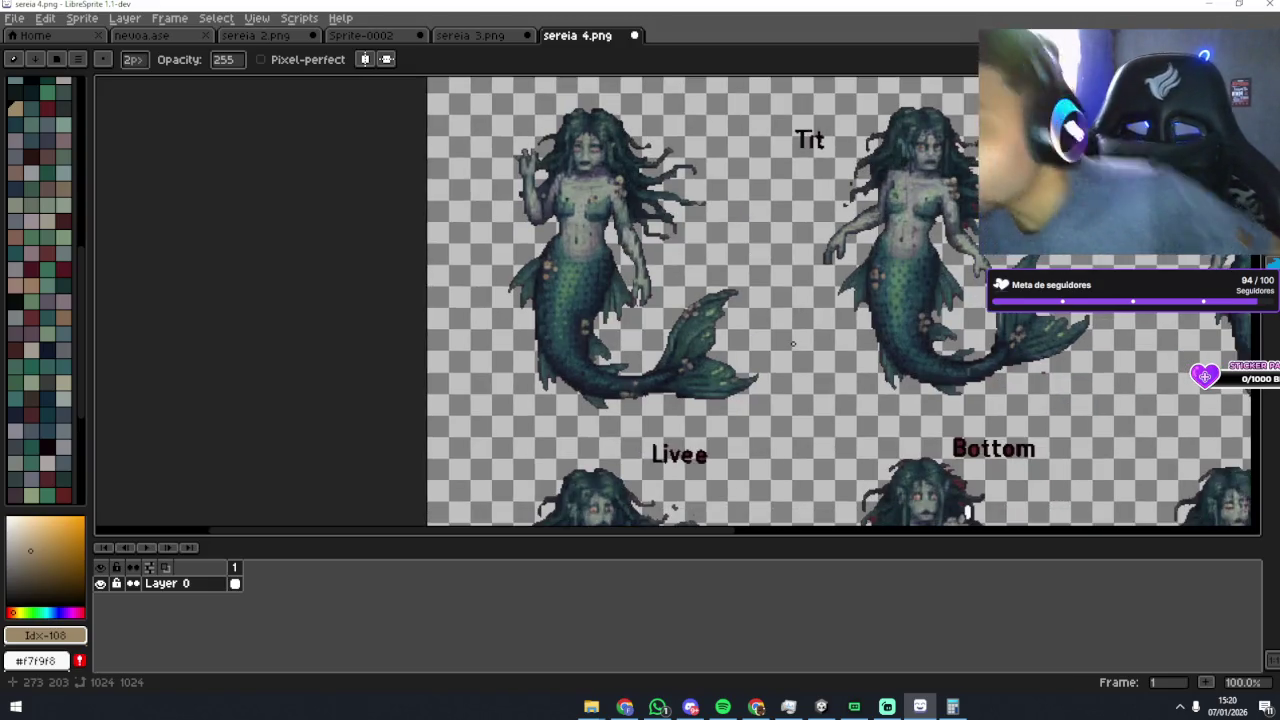
scroll(702, 317, "up", 1)
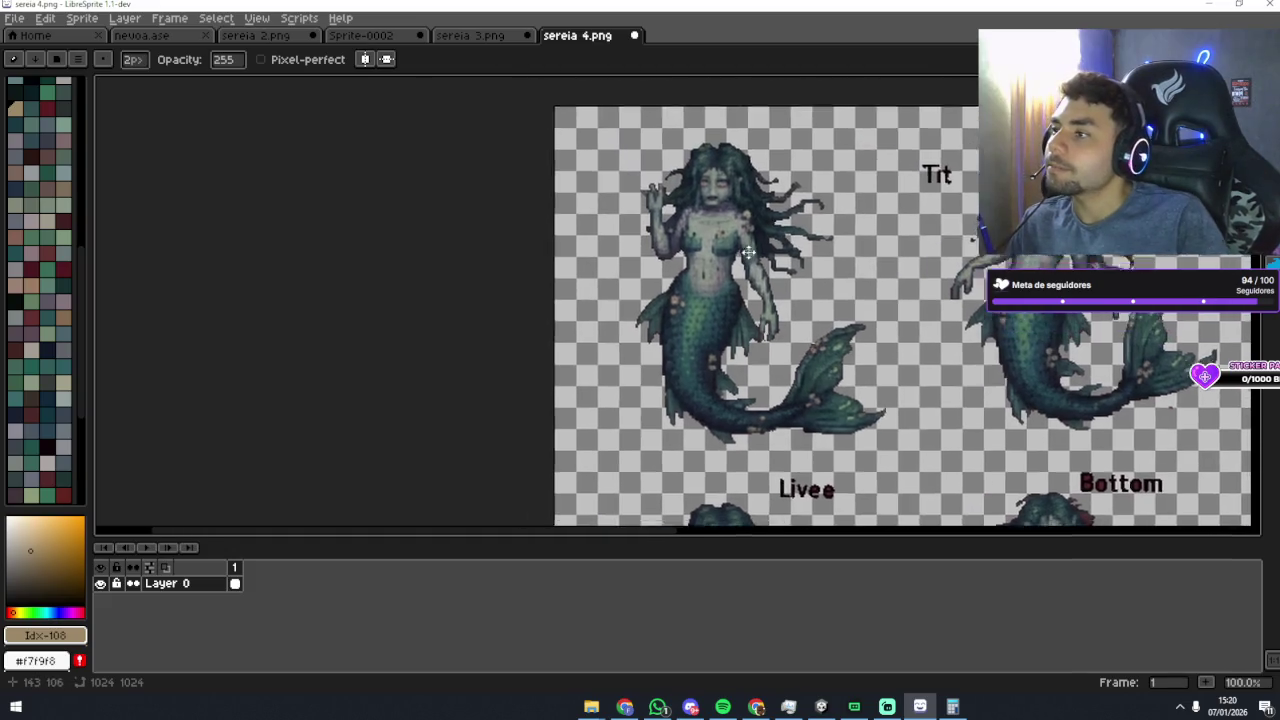
Step: Marquee the whole mermaid and paste it onto a new 256×256 transparent sprite
key("m")
mouse_move(600, 138)
left_mouse_down()
mouse_move(862, 515)
mouse_move(891, 464)
left_mouse_up()
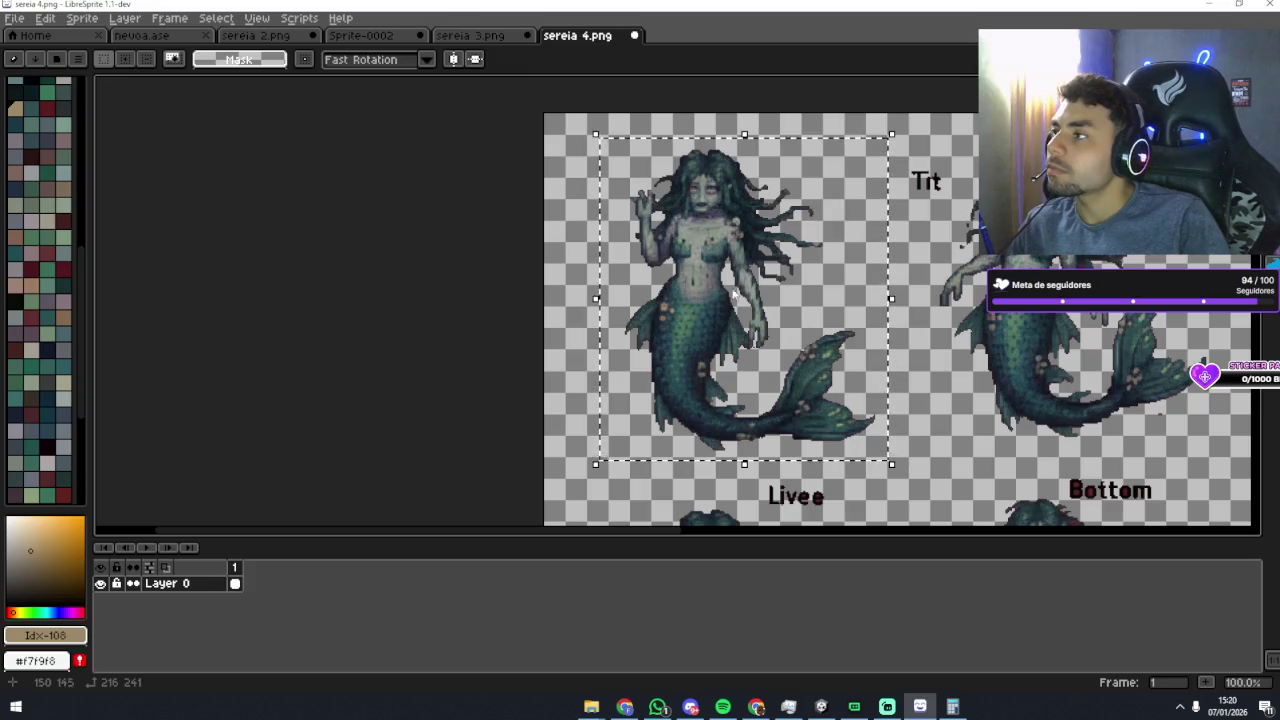
left_click(12, 19)
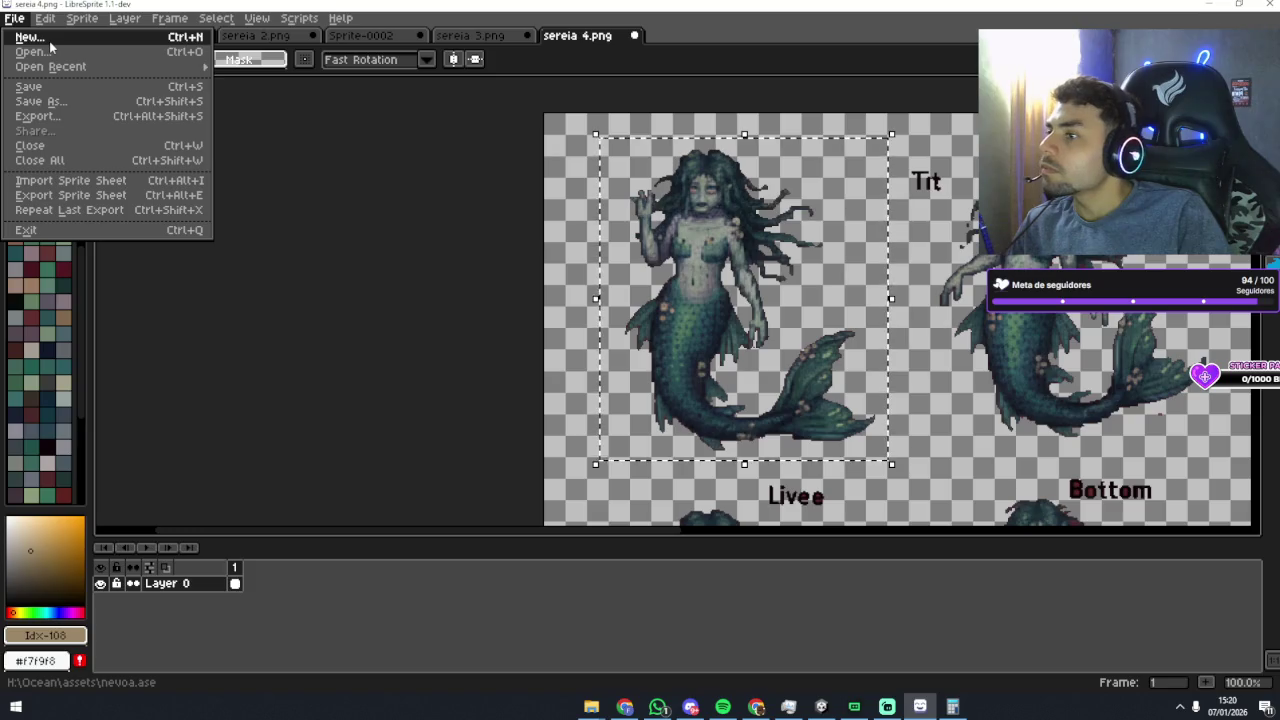
left_click(49, 41)
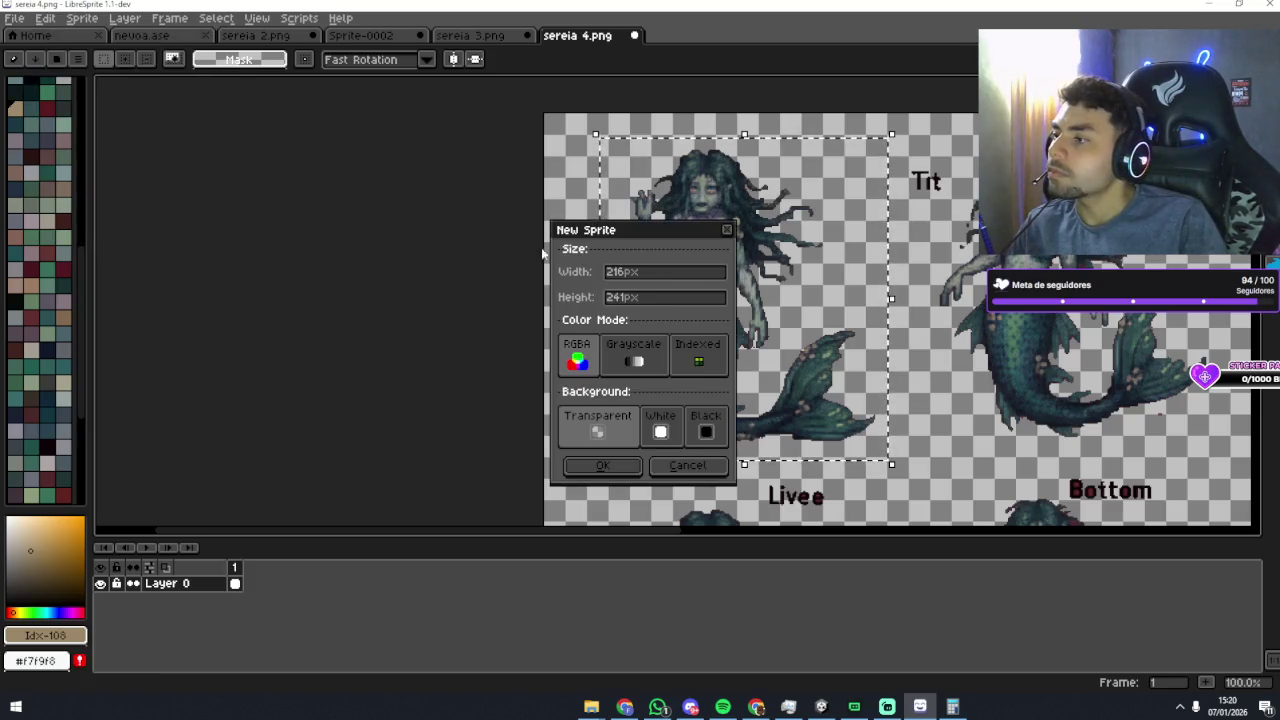
left_click(656, 273)
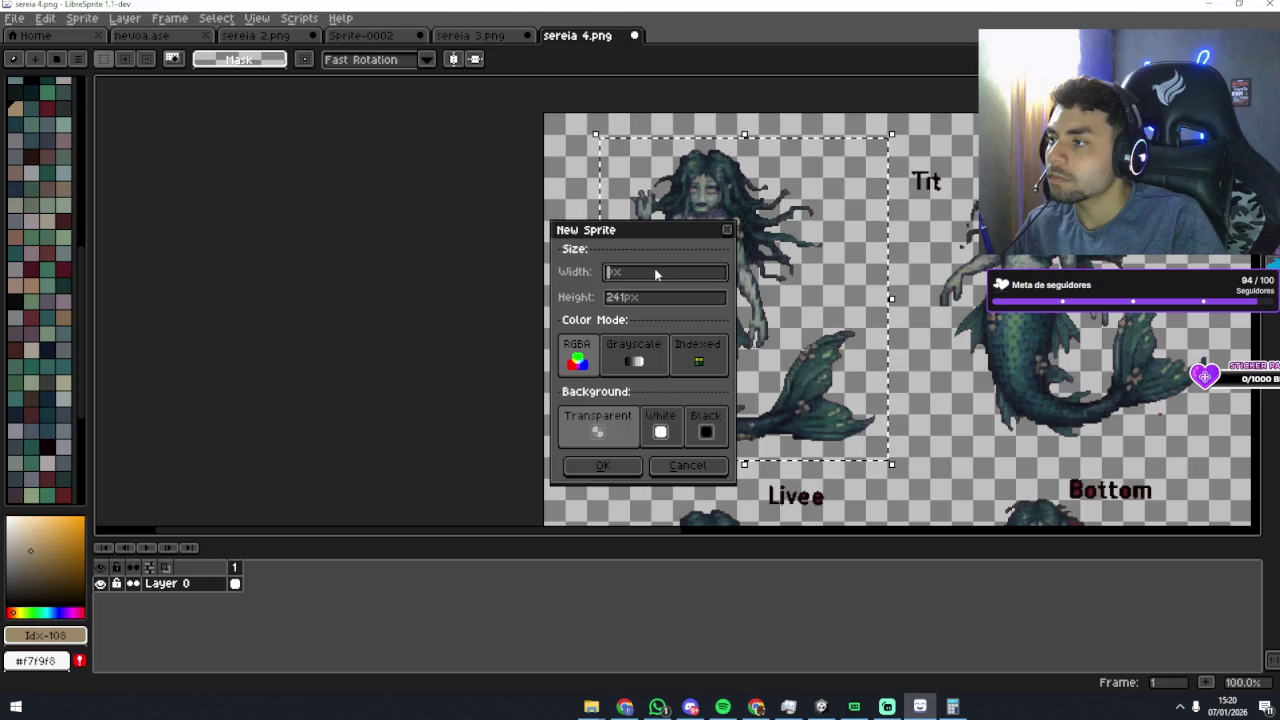
type("256")
left_click(652, 295)
double_click(653, 297)
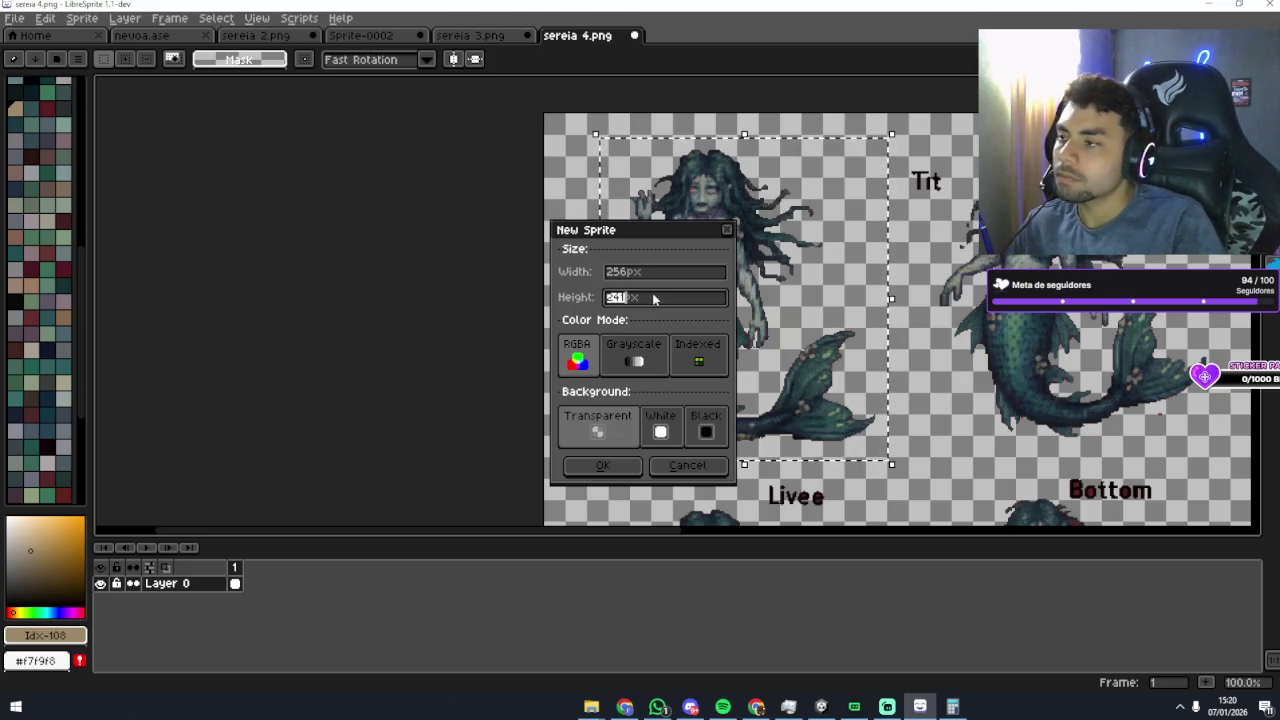
type("256")
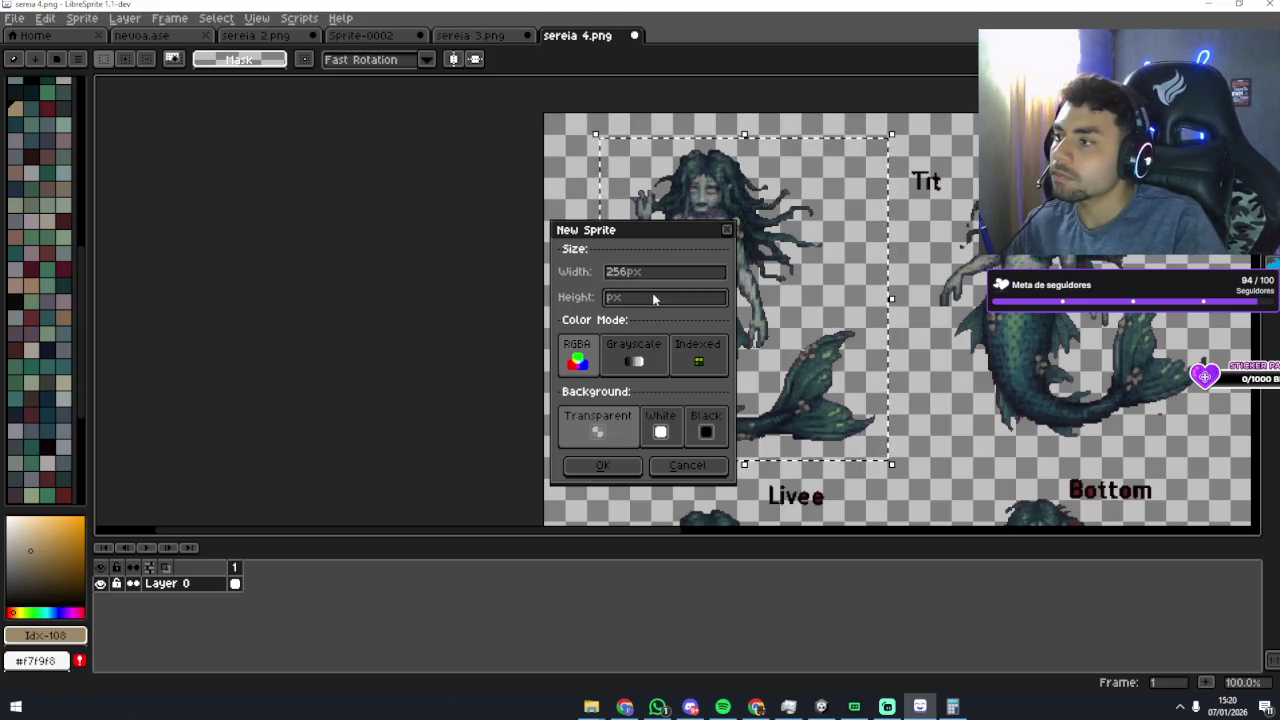
key("Return")
key("ctrl+v")
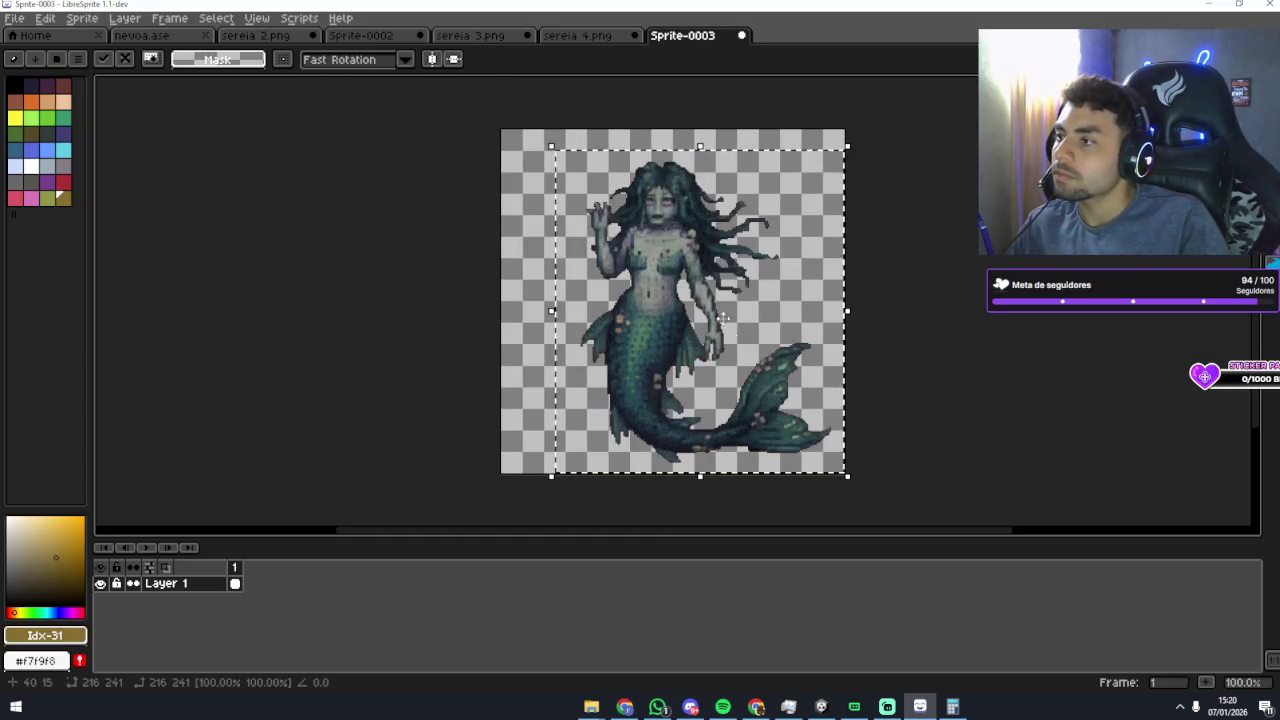
Step: Paste the mermaid onto the 256×256 transparent canvas and commit it on Layer 1
left_click_drag(692, 305, 703, 310)
key("Return")
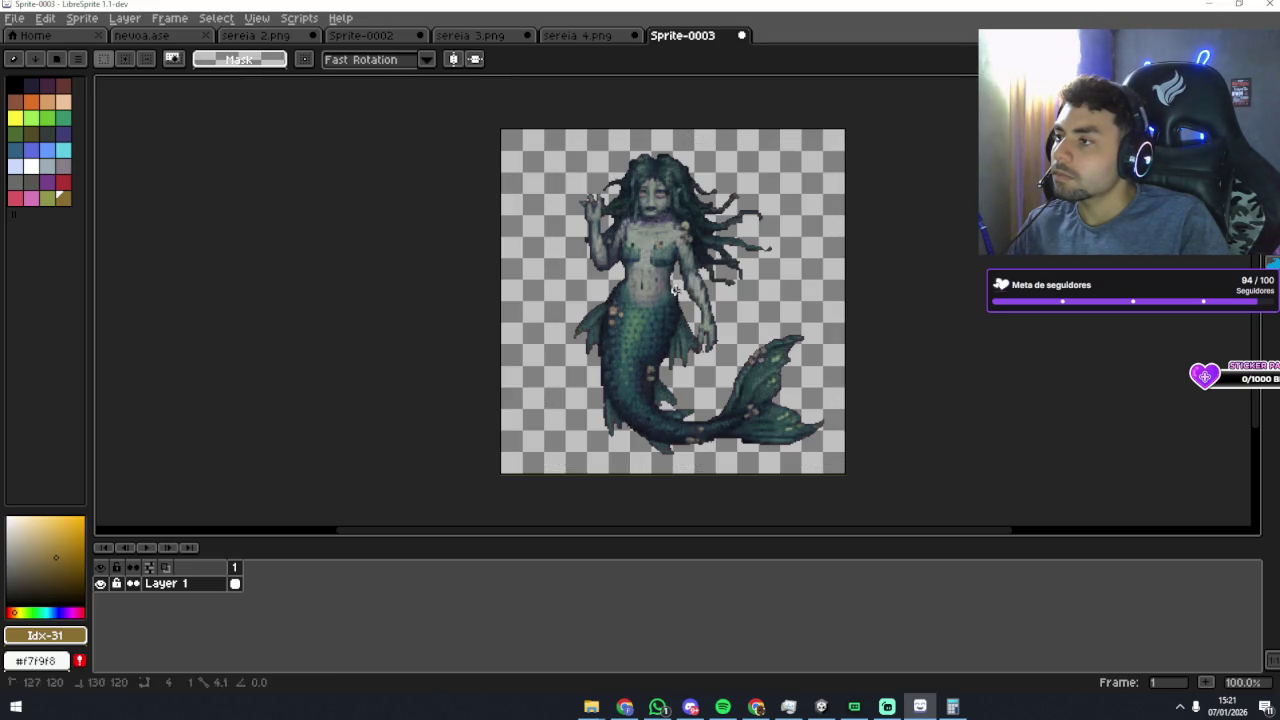
key("ctrl+z")
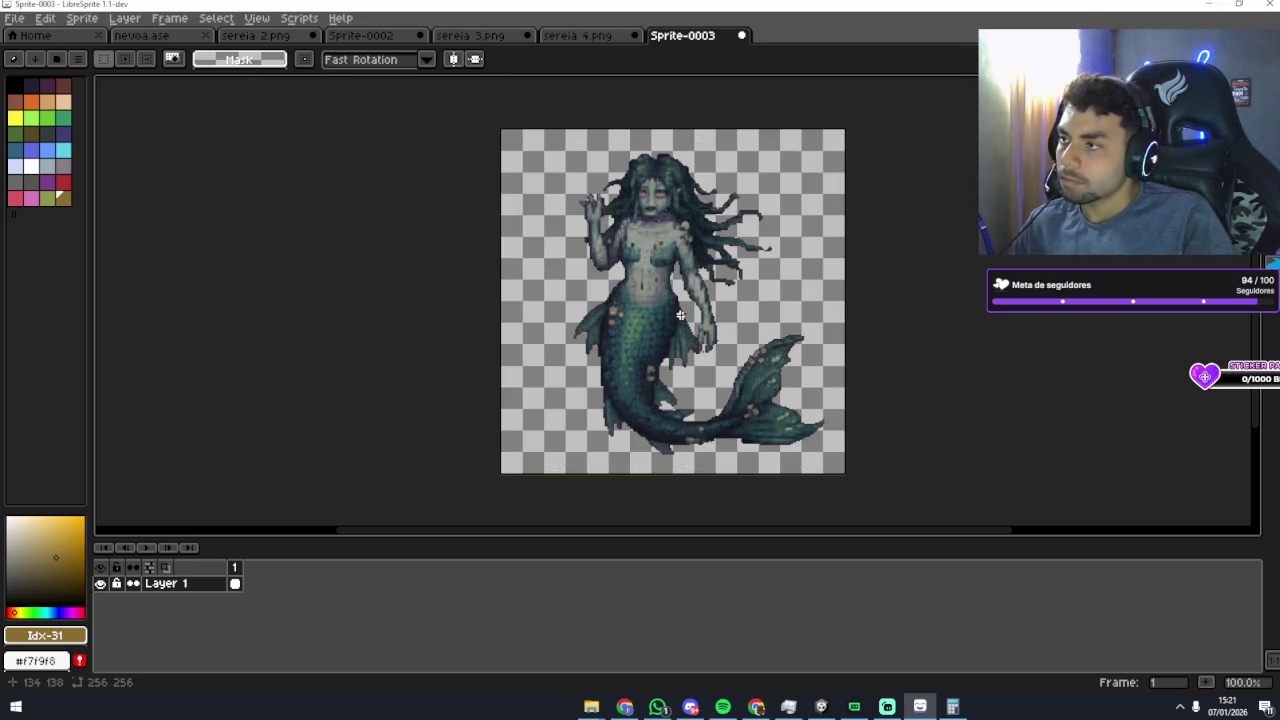
left_click_drag(774, 304, 744, 330)
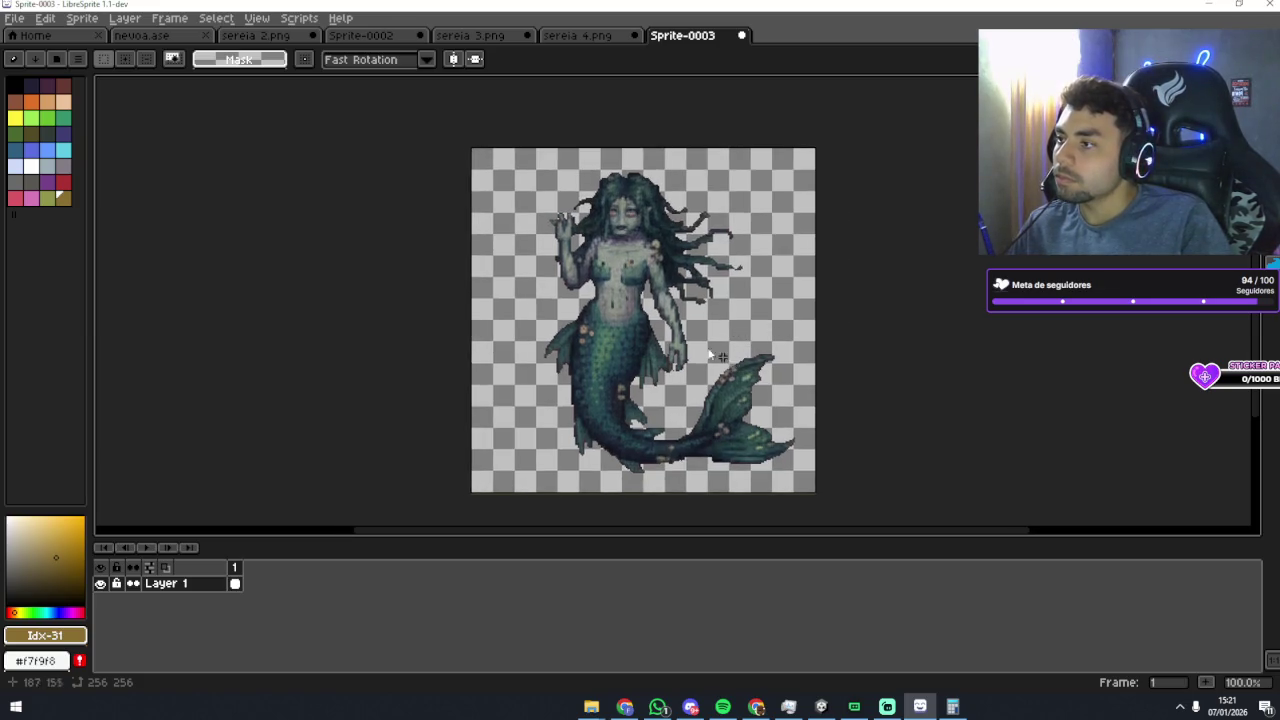
key("ctrl+v")
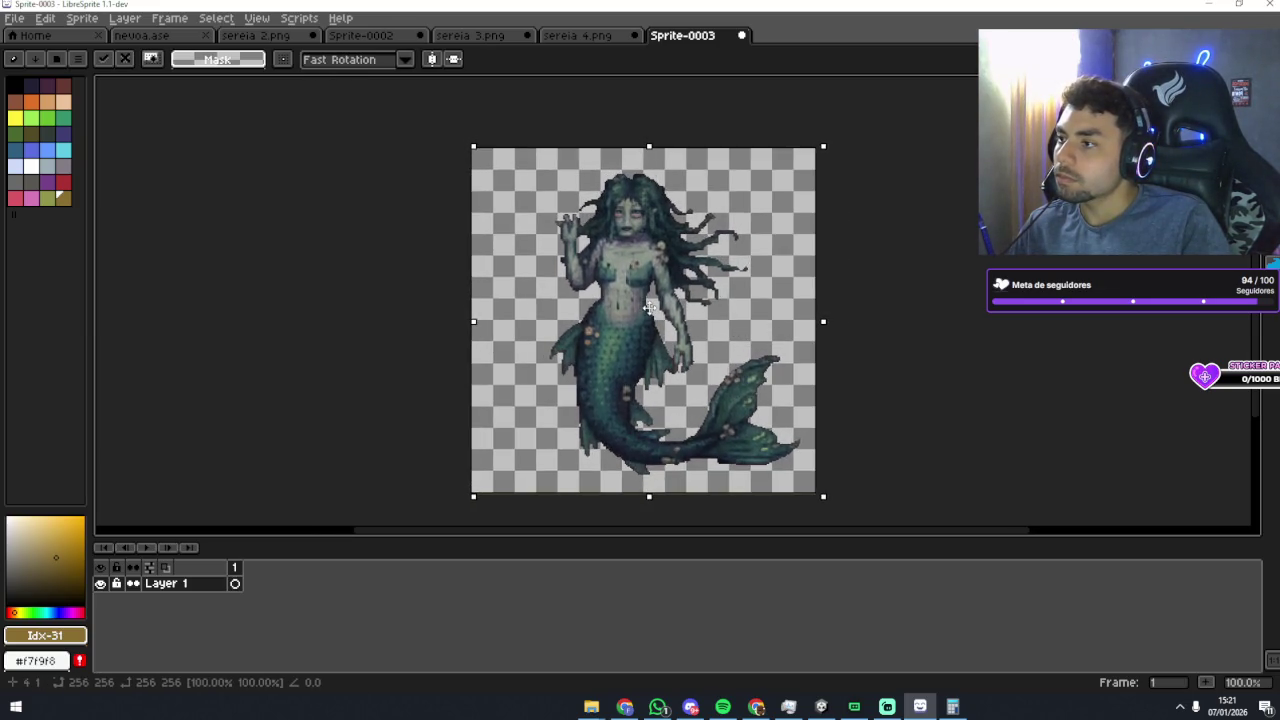
key("Return")
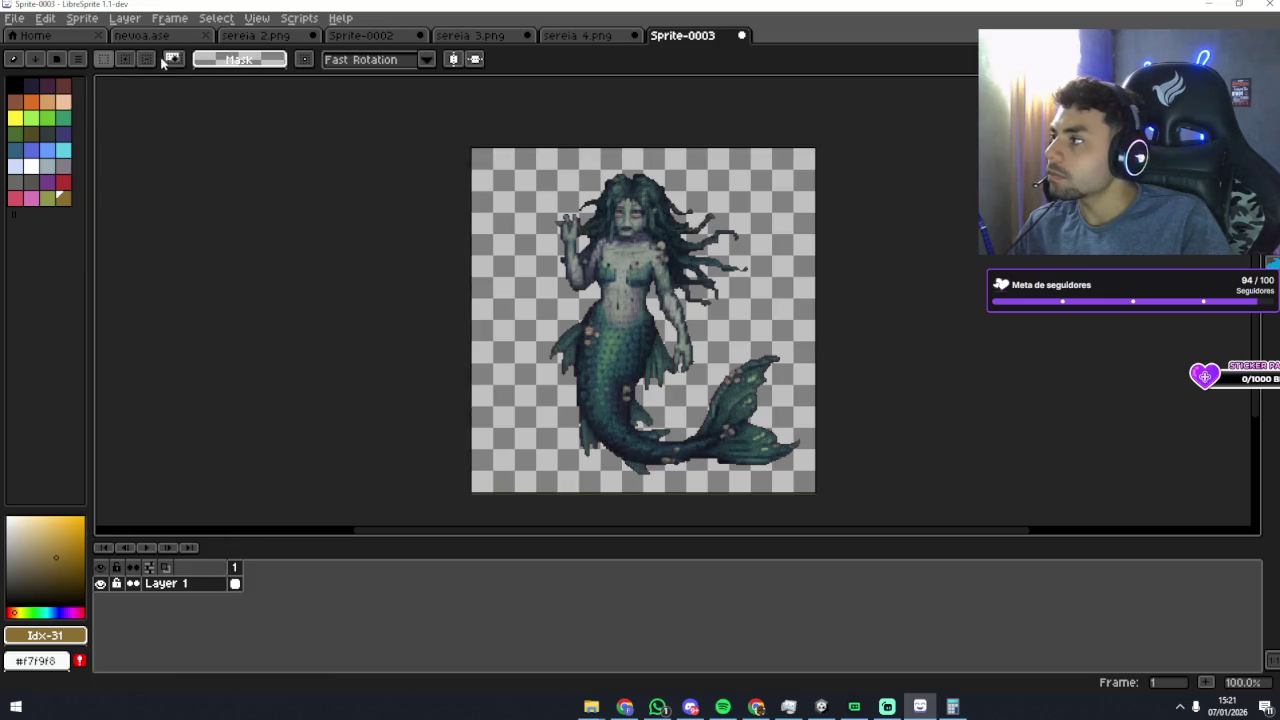
Step: Verify the mermaid is centred by toggling the vertical and horizontal middle axes
left_click(453, 60)
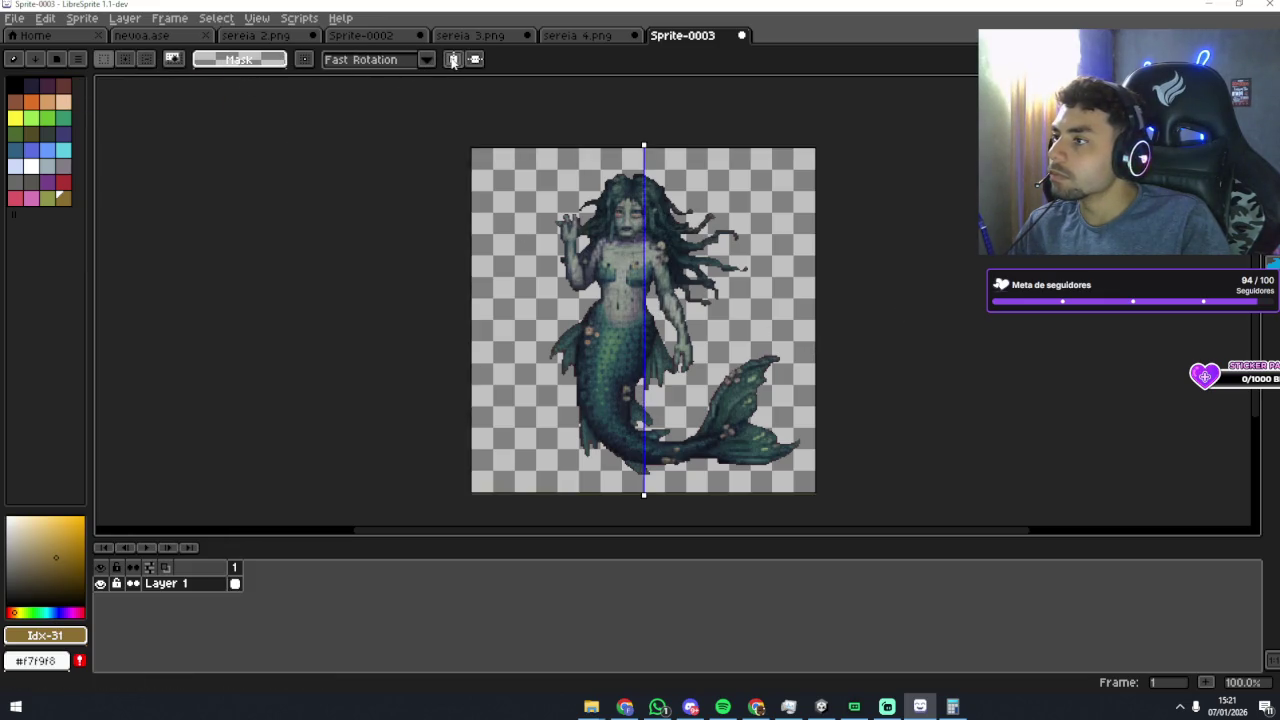
left_click(453, 60)
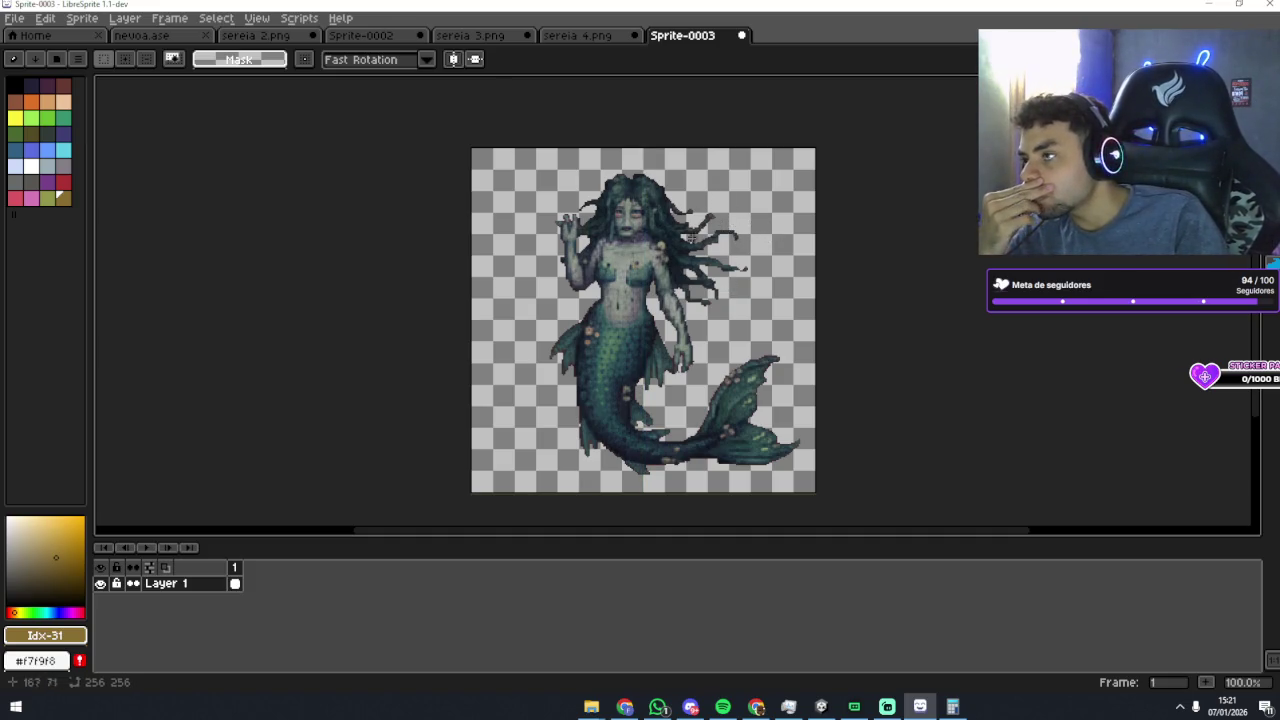
left_click(478, 60)
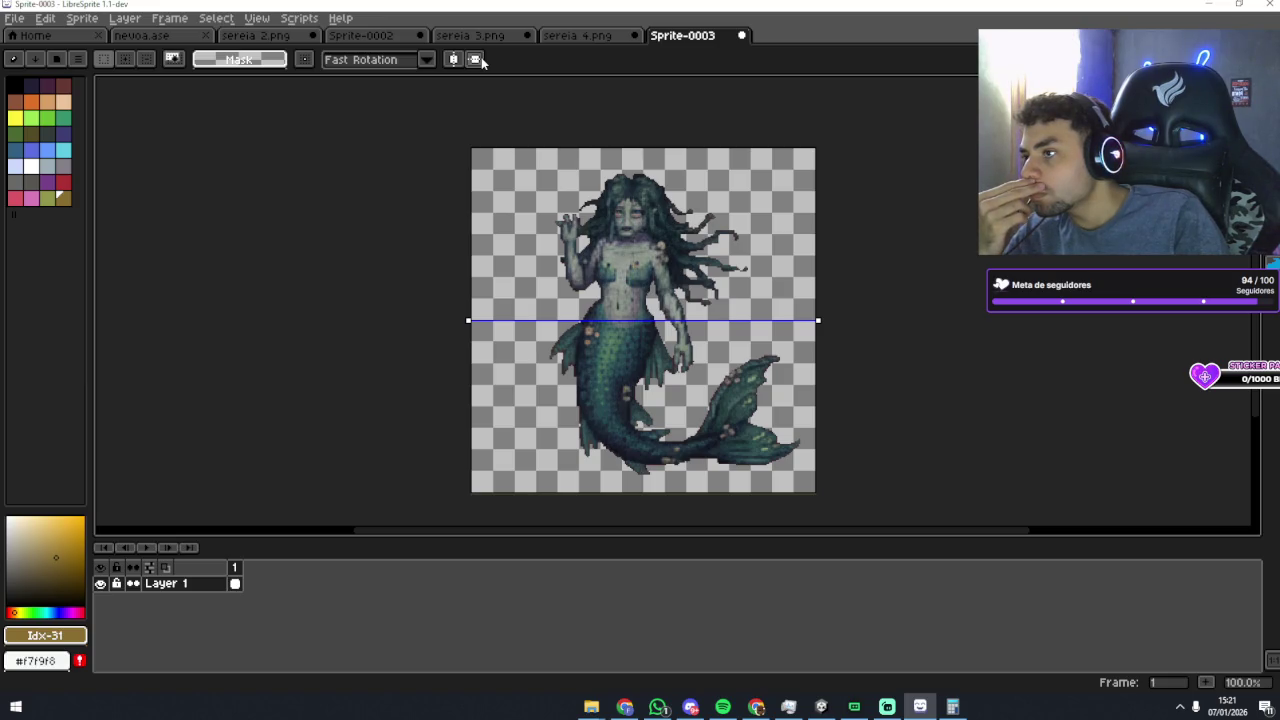
left_click(477, 60)
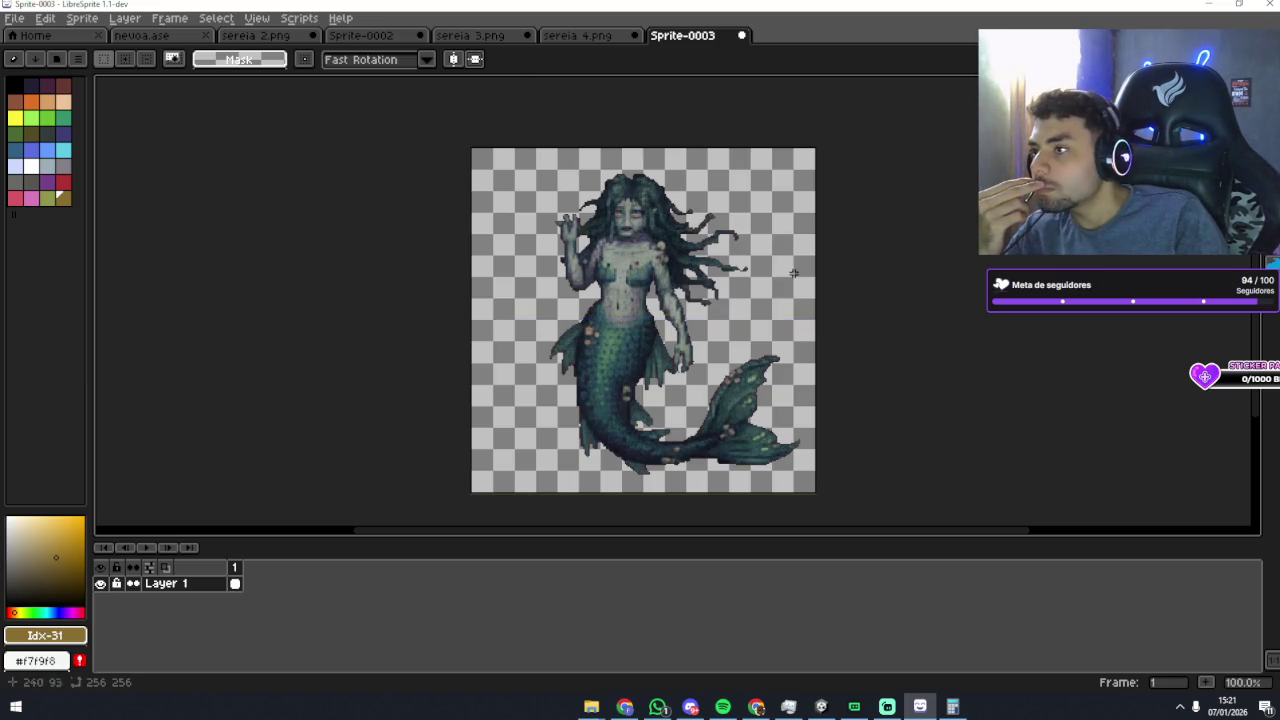
left_click(14, 18)
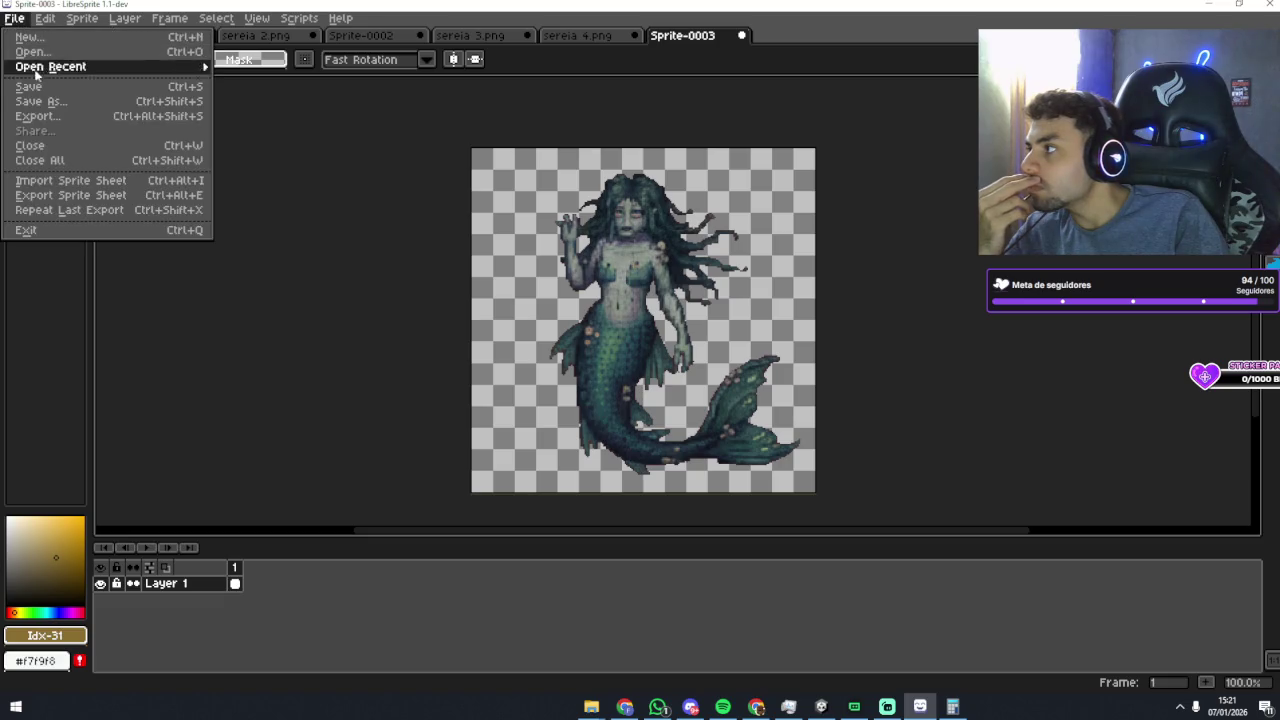
Step: Save the sprite as sereia.ase
left_click(305, 161)
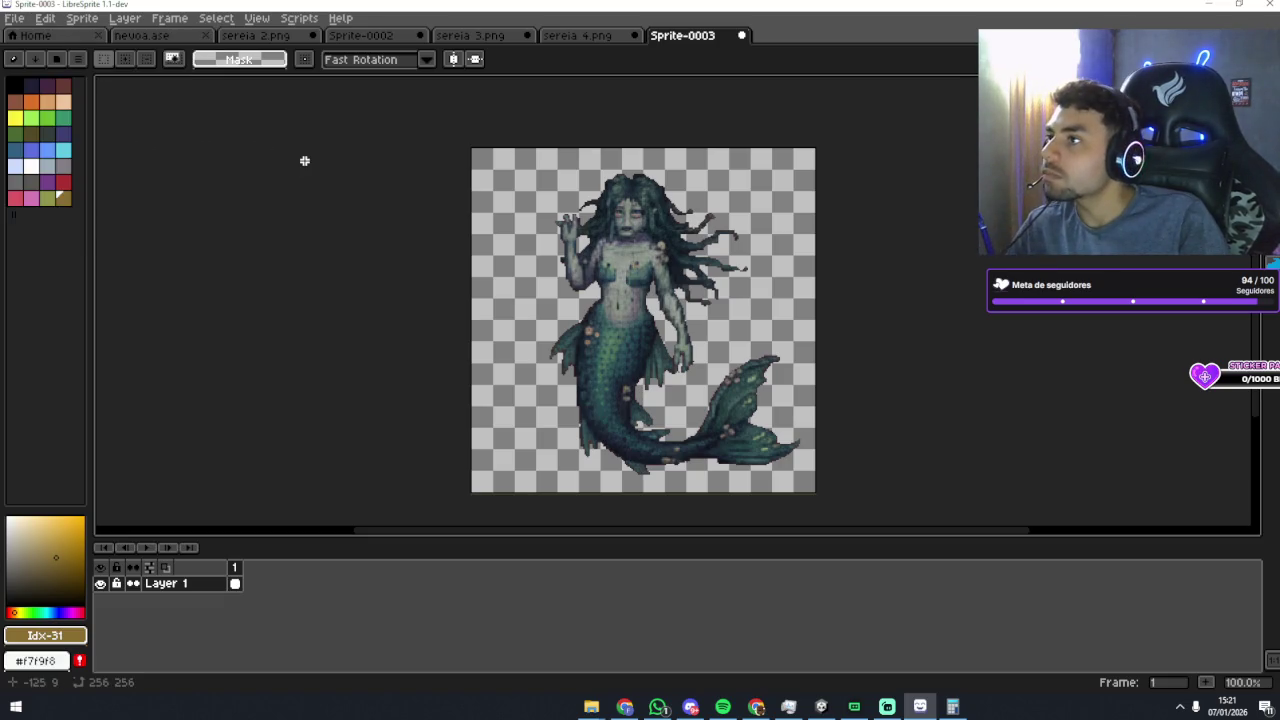
left_click(14, 18)
left_click(30, 114)
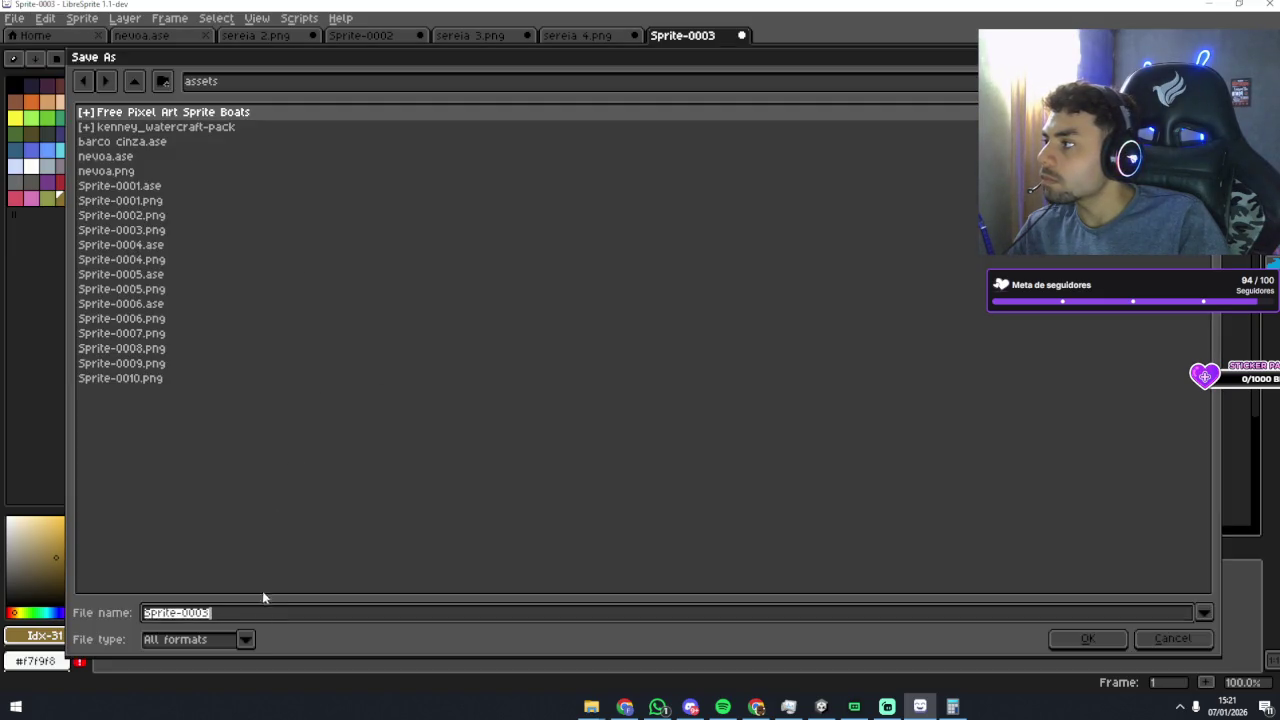
type("sereia")
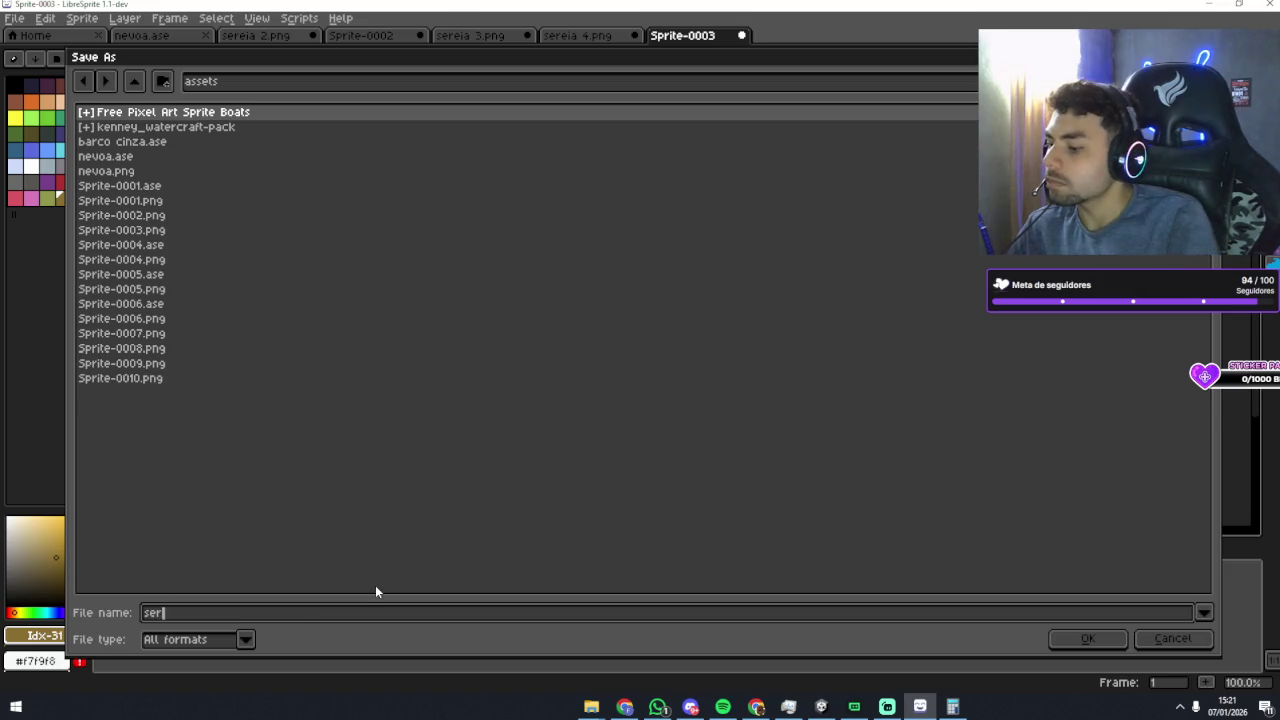
key("Return")
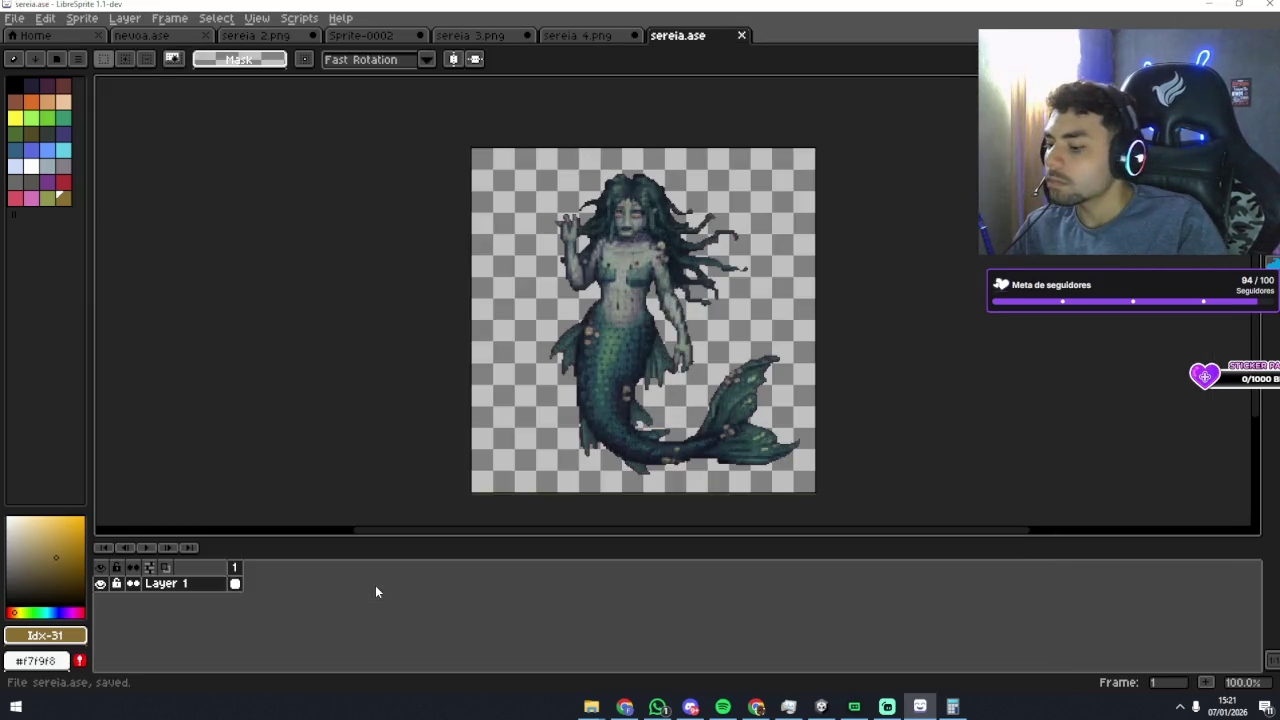
key("XF86AudioNext")
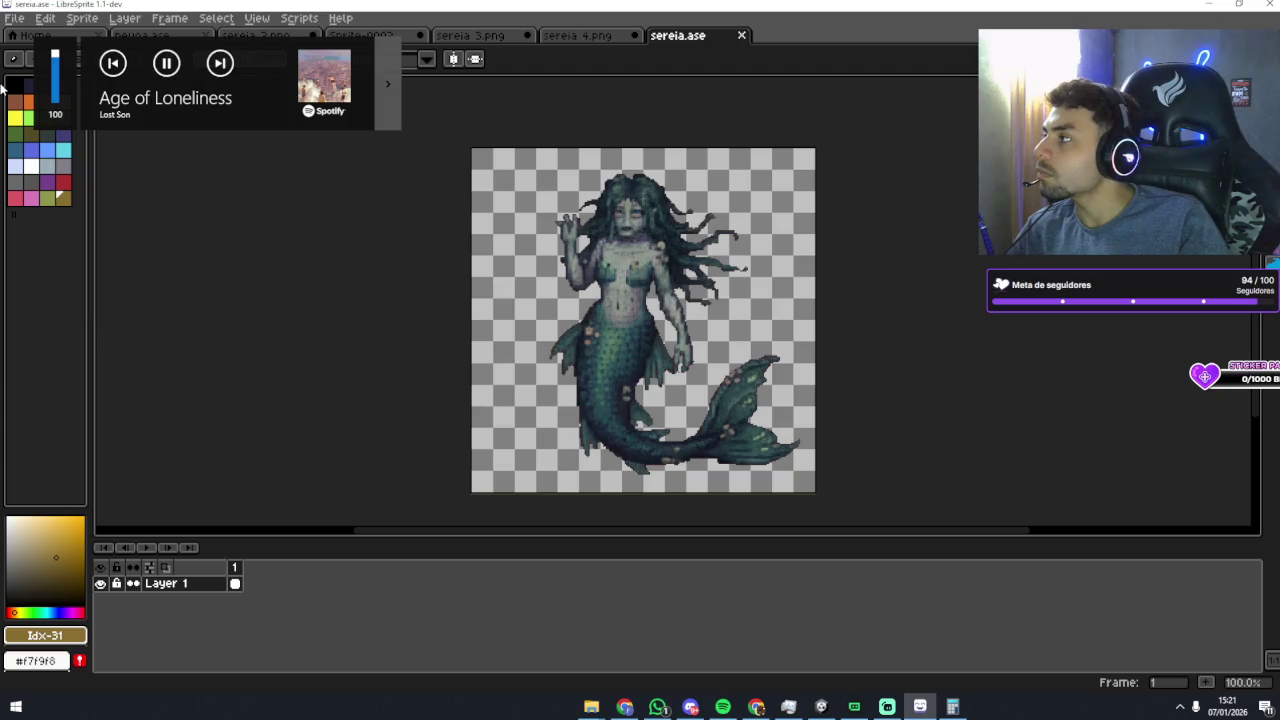
Step: Save a png copy of the sprite, then switch to the Unity editor
left_click(14, 18)
left_click(20, 118)
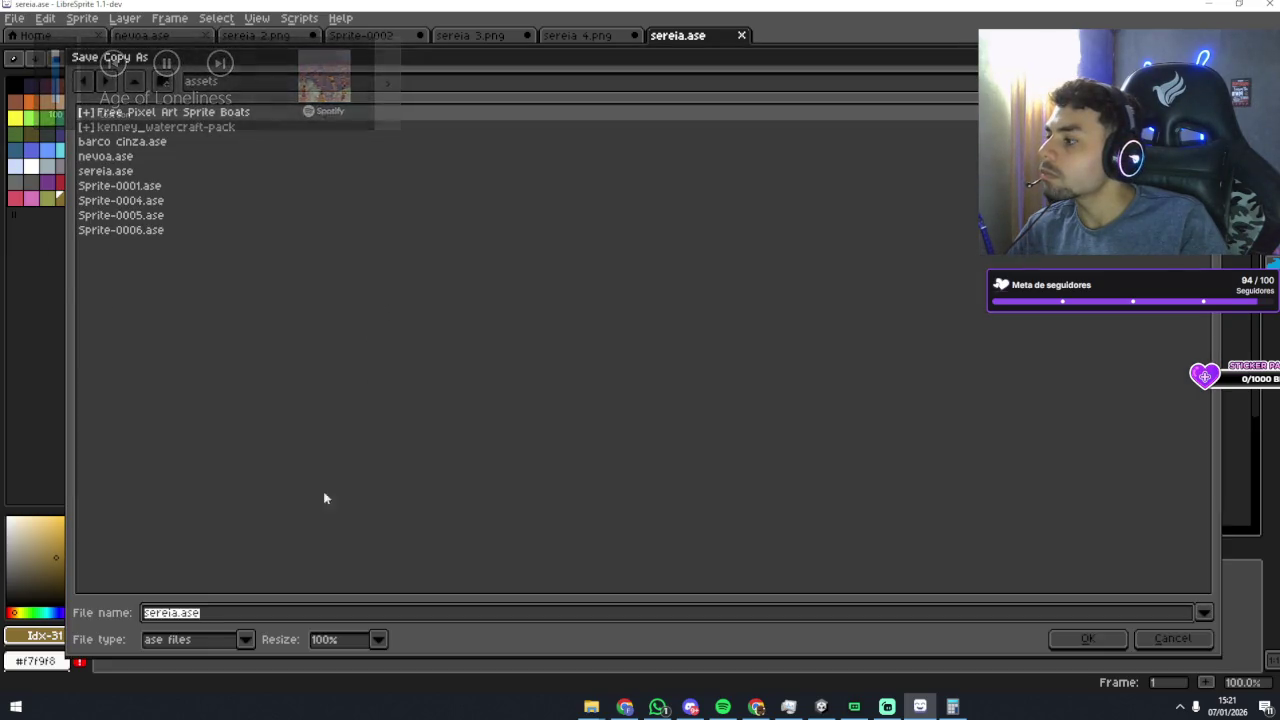
left_click(243, 640)
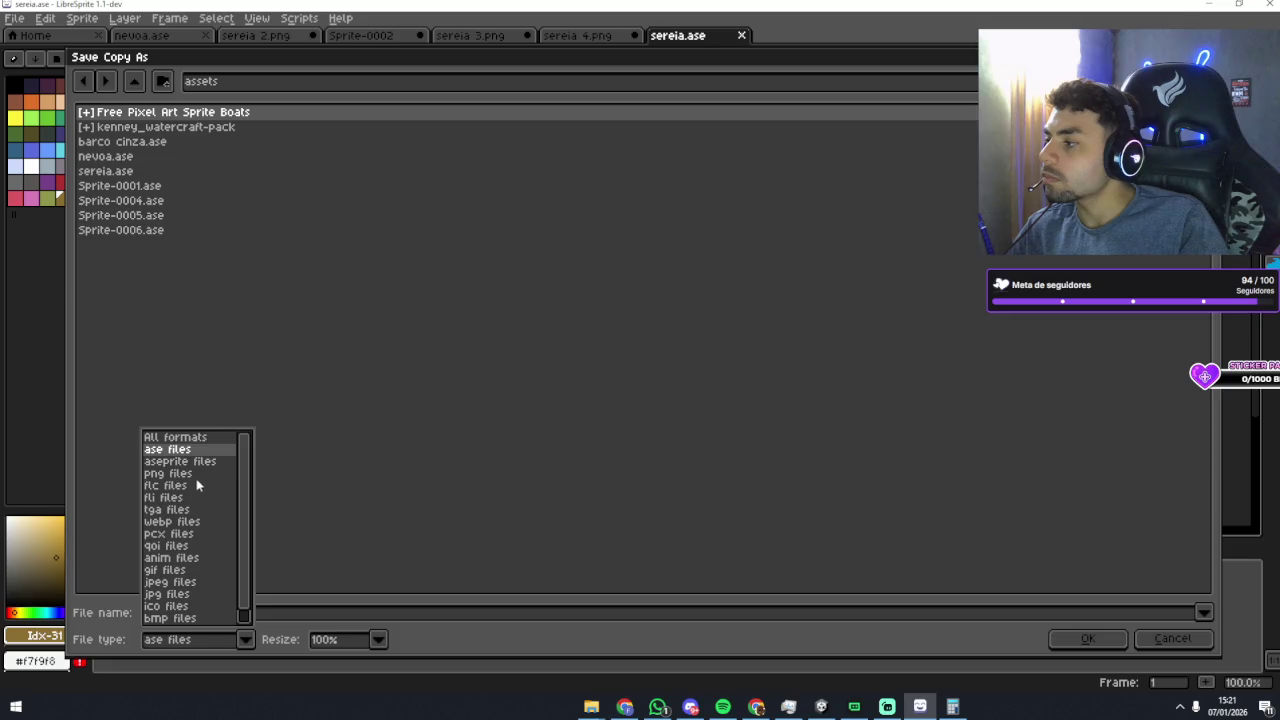
left_click(168, 473)
left_click(1094, 638)
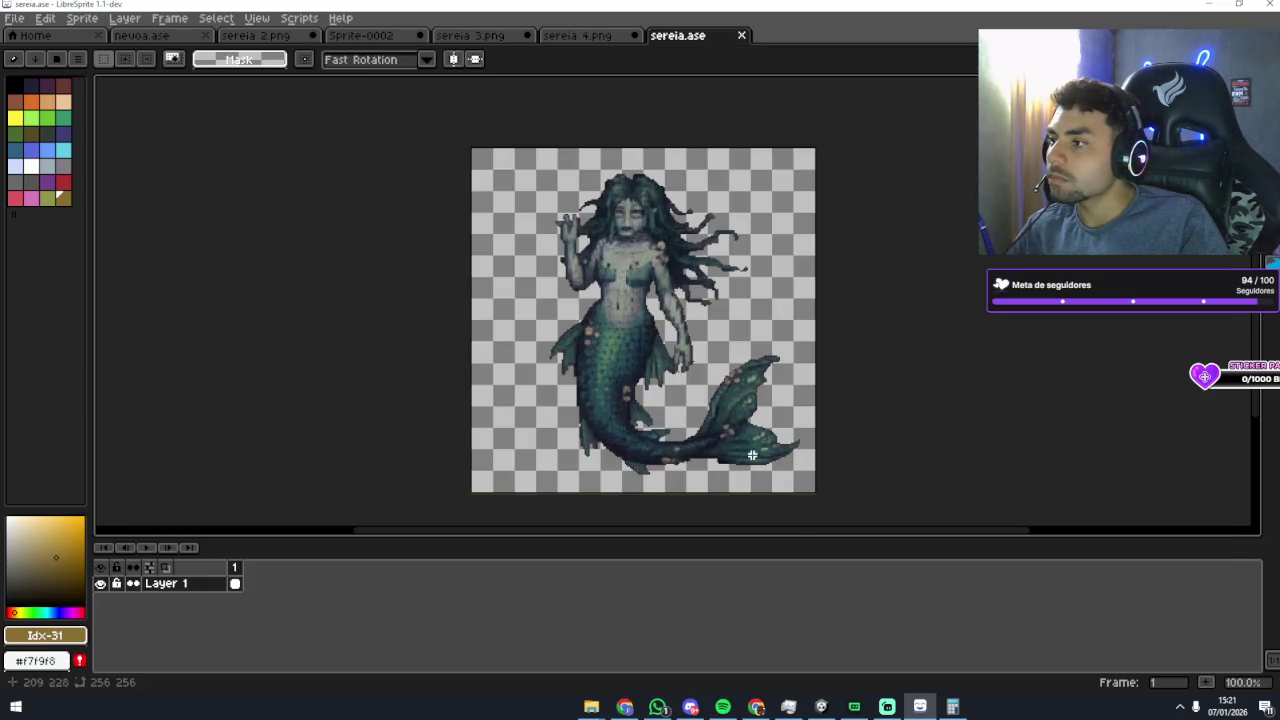
left_click(821, 706)
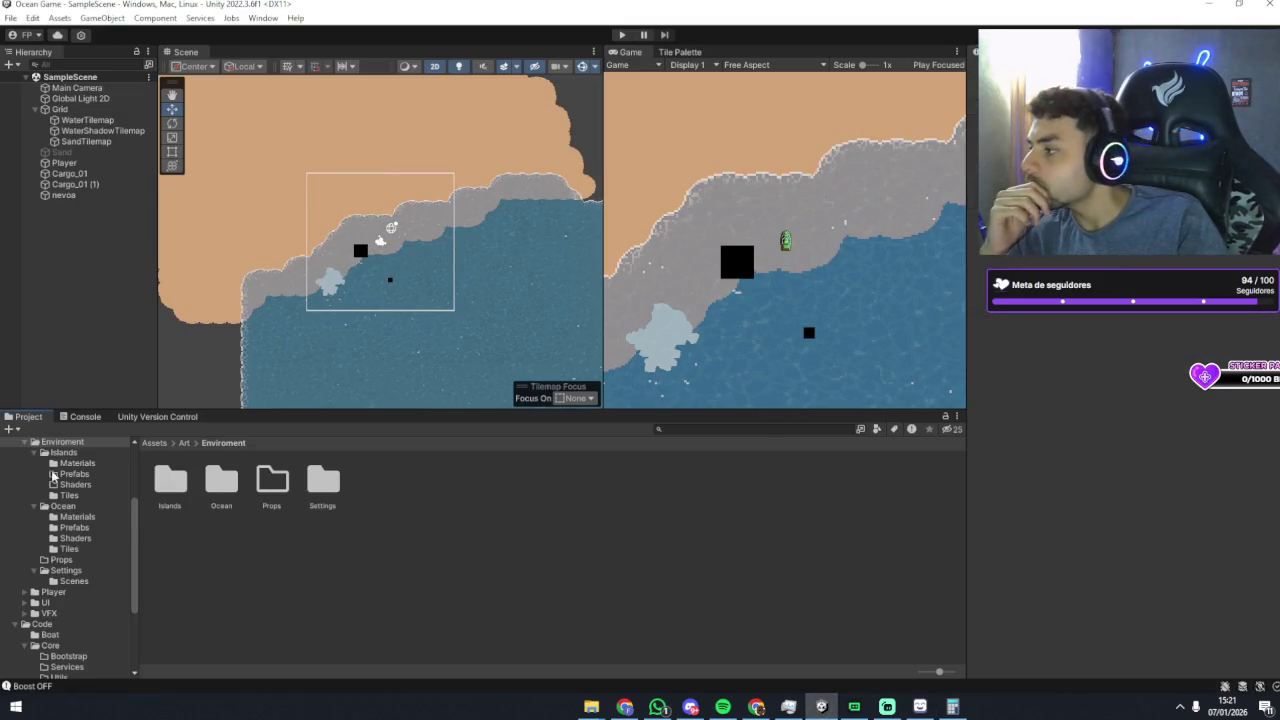
Step: Browse the Project window's Assets tree and expand the Boats folder
scroll(62, 495, "up", 2)
scroll(70, 512, "up", 4)
scroll(63, 516, "down", 2)
left_click(64, 508)
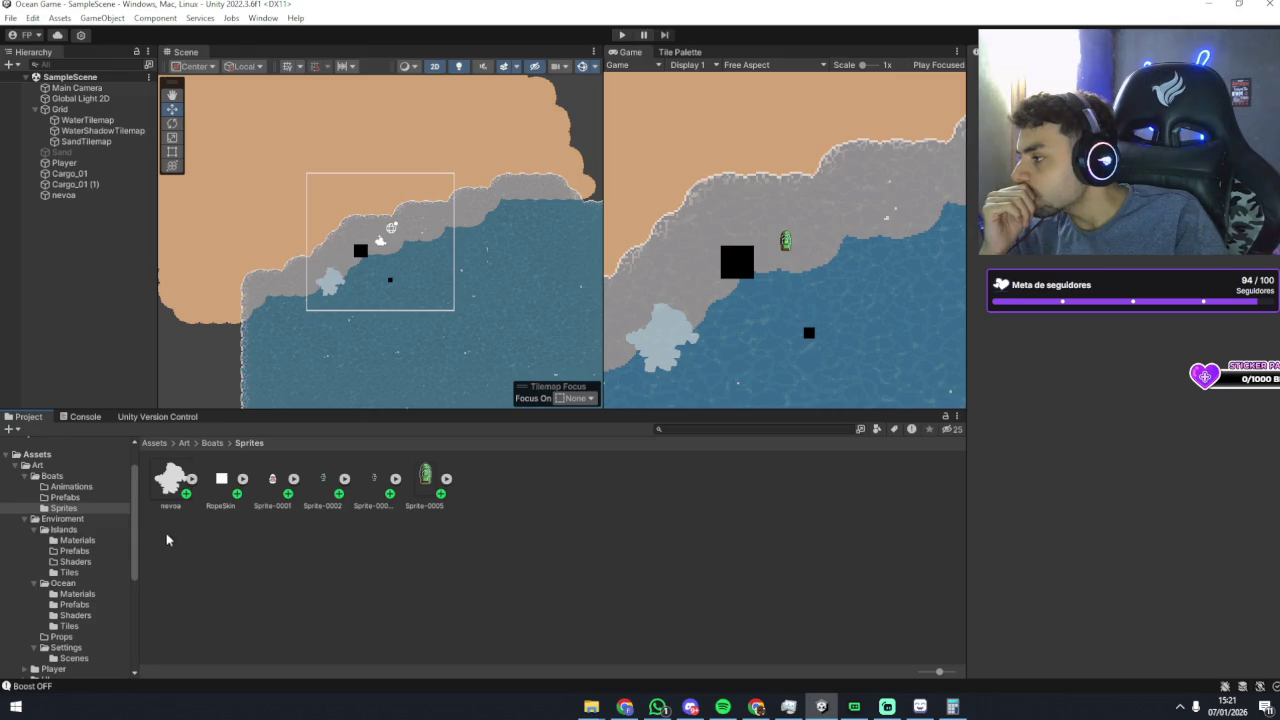
scroll(85, 555, "down", 2)
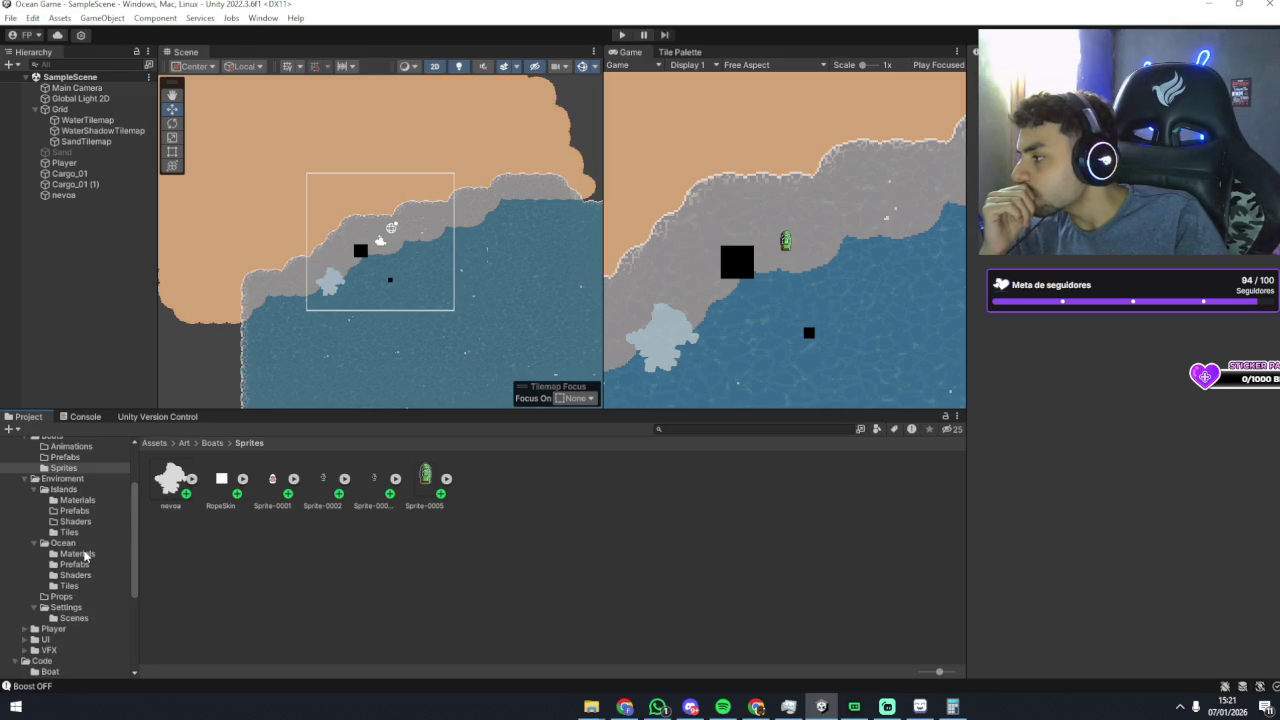
scroll(85, 555, "down", 2)
scroll(85, 555, "up", 4)
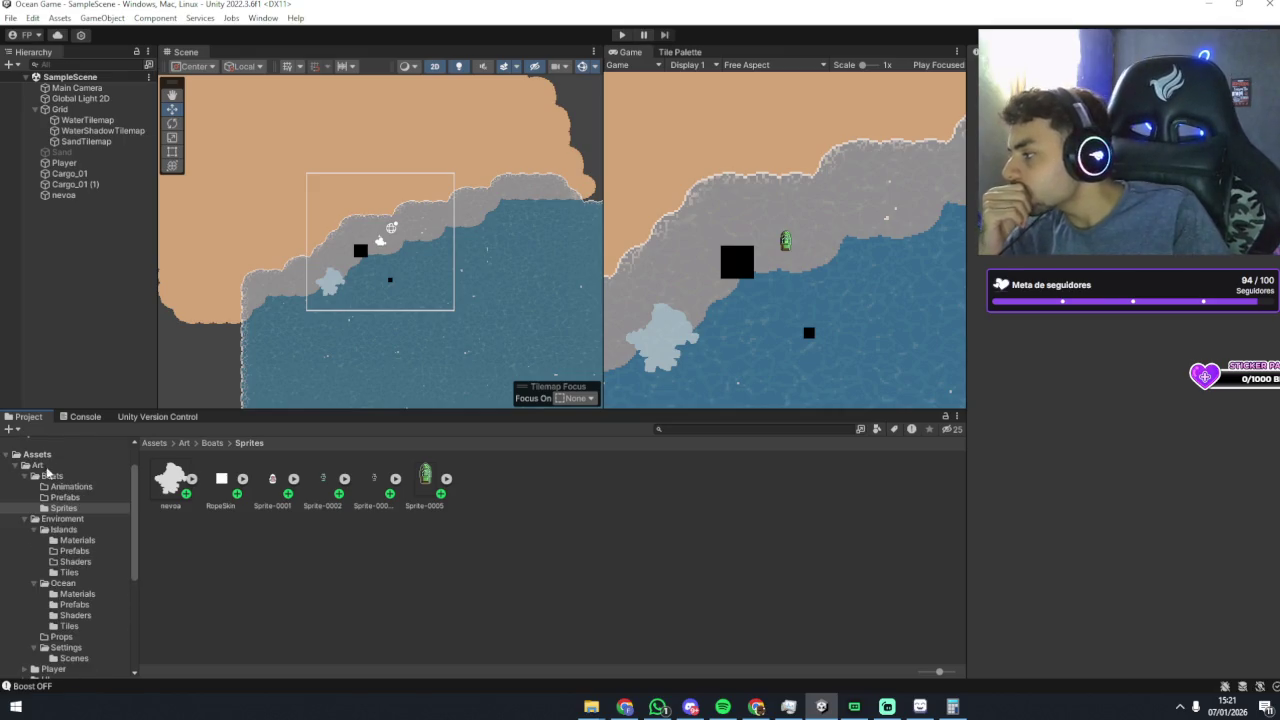
scroll(77, 542, "down", 2)
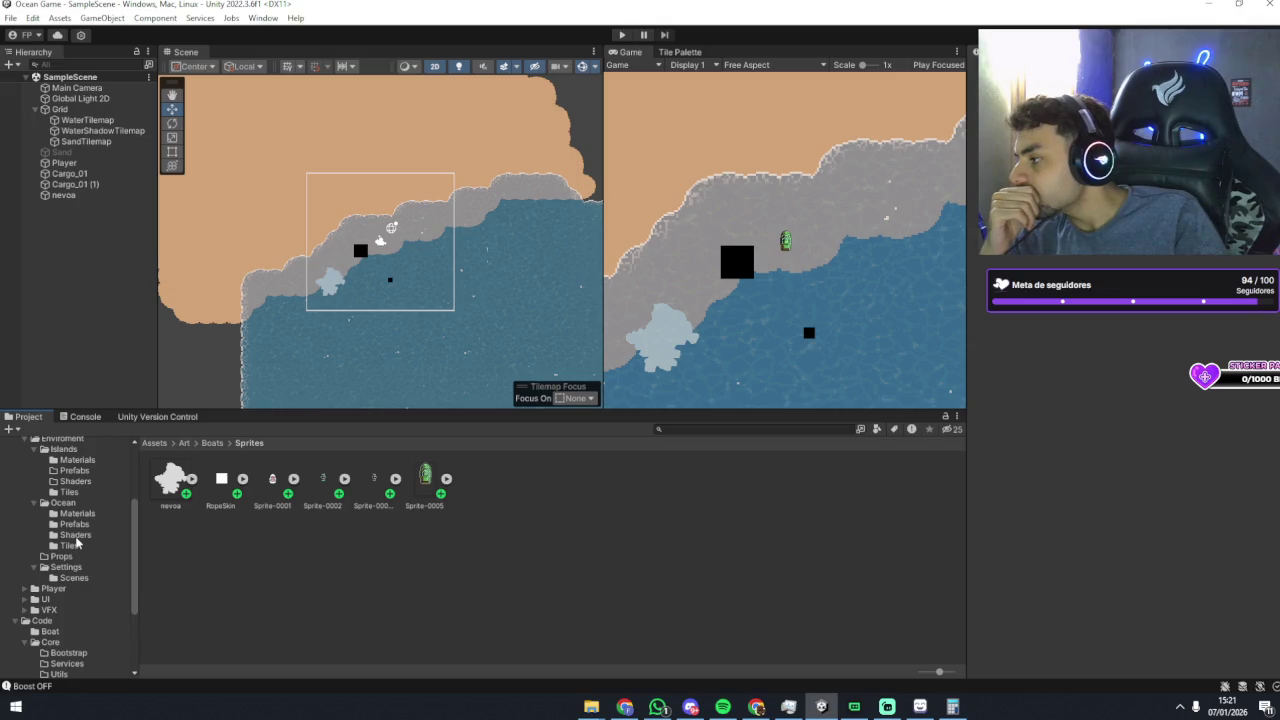
scroll(77, 543, "up", 5)
left_click(55, 516)
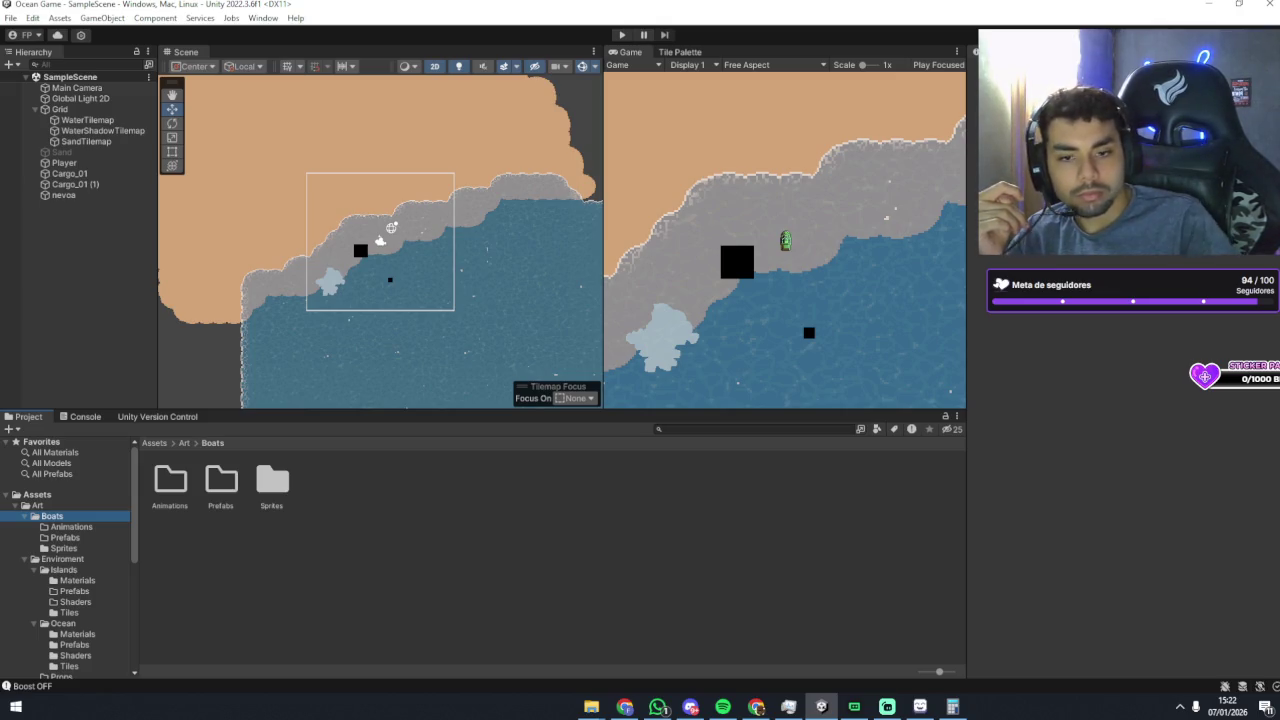
Step: Dismiss the incoming-call popup and open the Assets/Art/Boats/Sprites folder
key("alt+Tab")
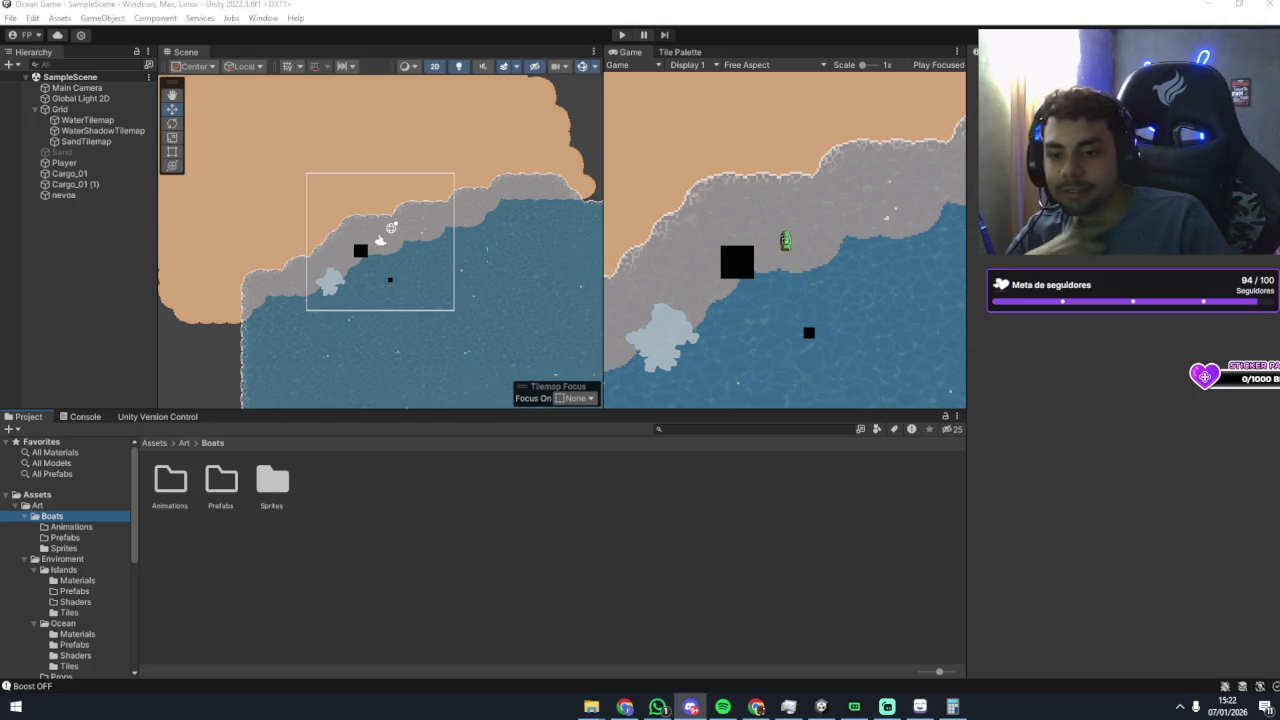
left_click(558, 582)
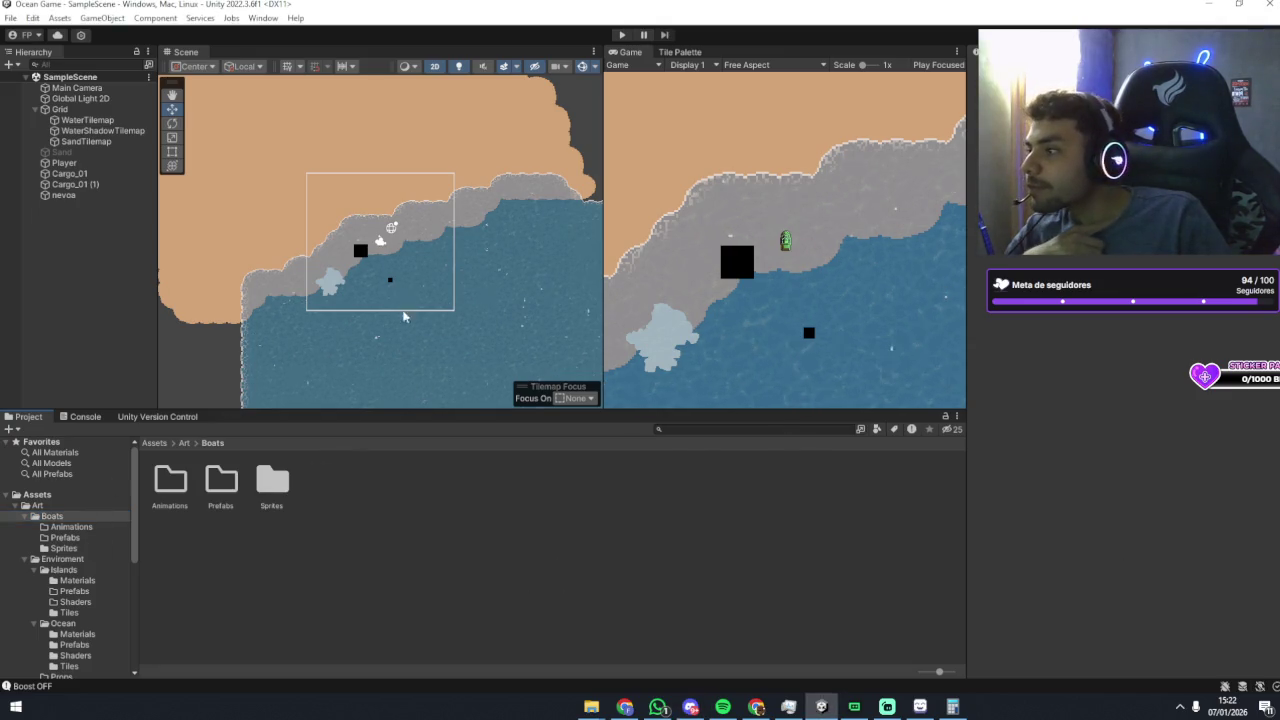
scroll(409, 347, "up", 3)
mouse_move(412, 390)
left_mouse_down()
mouse_move(453, 275)
mouse_move(472, 300)
left_mouse_up()
scroll(453, 275, "up", 1)
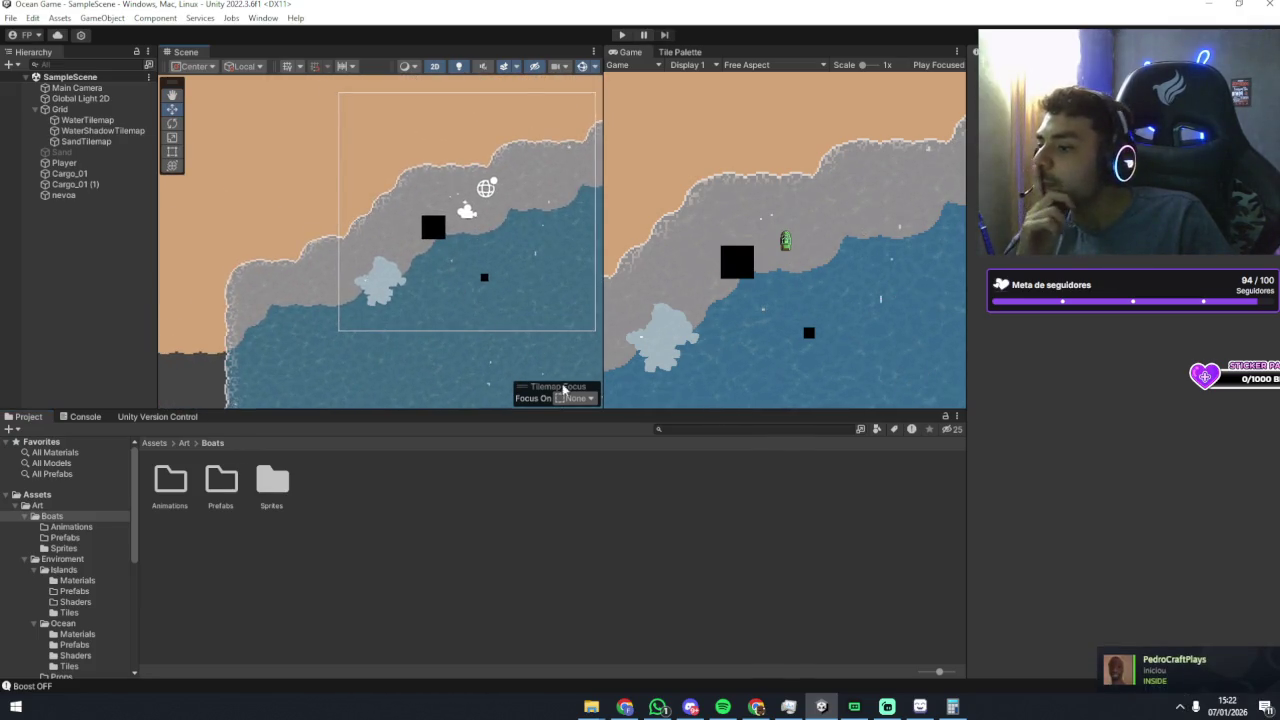
left_click(85, 562)
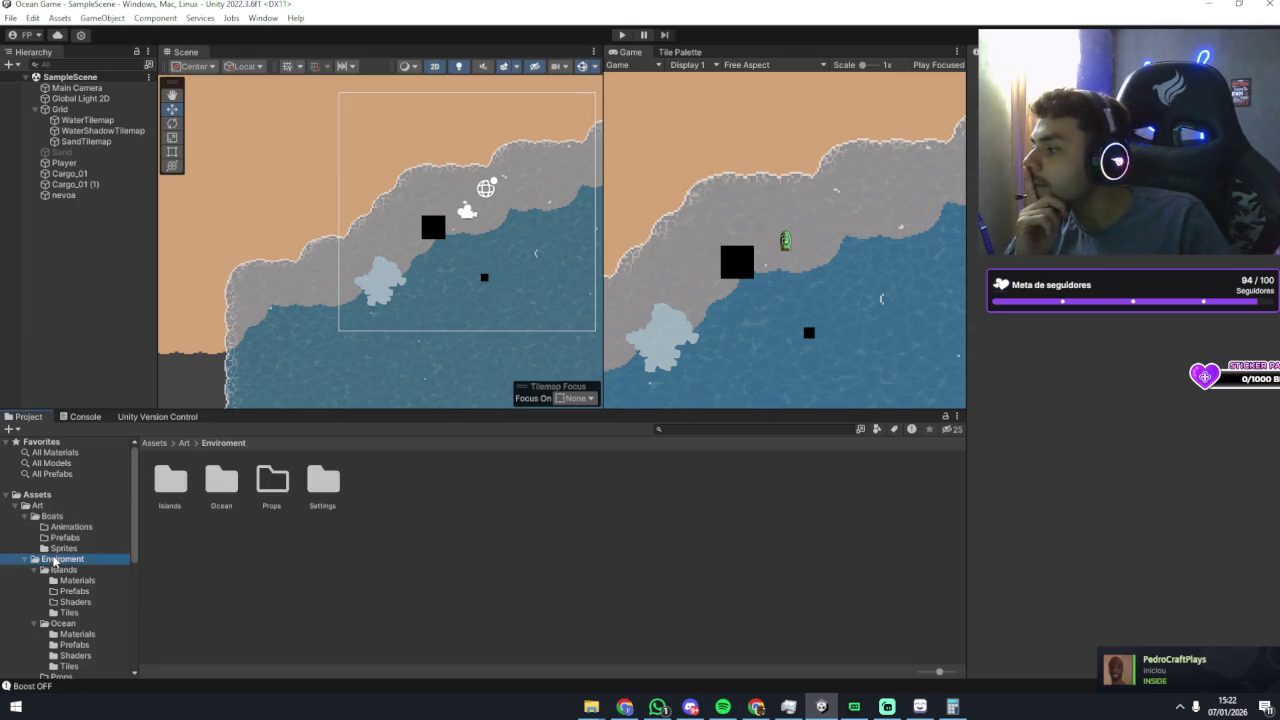
left_click(64, 548)
left_click(222, 548)
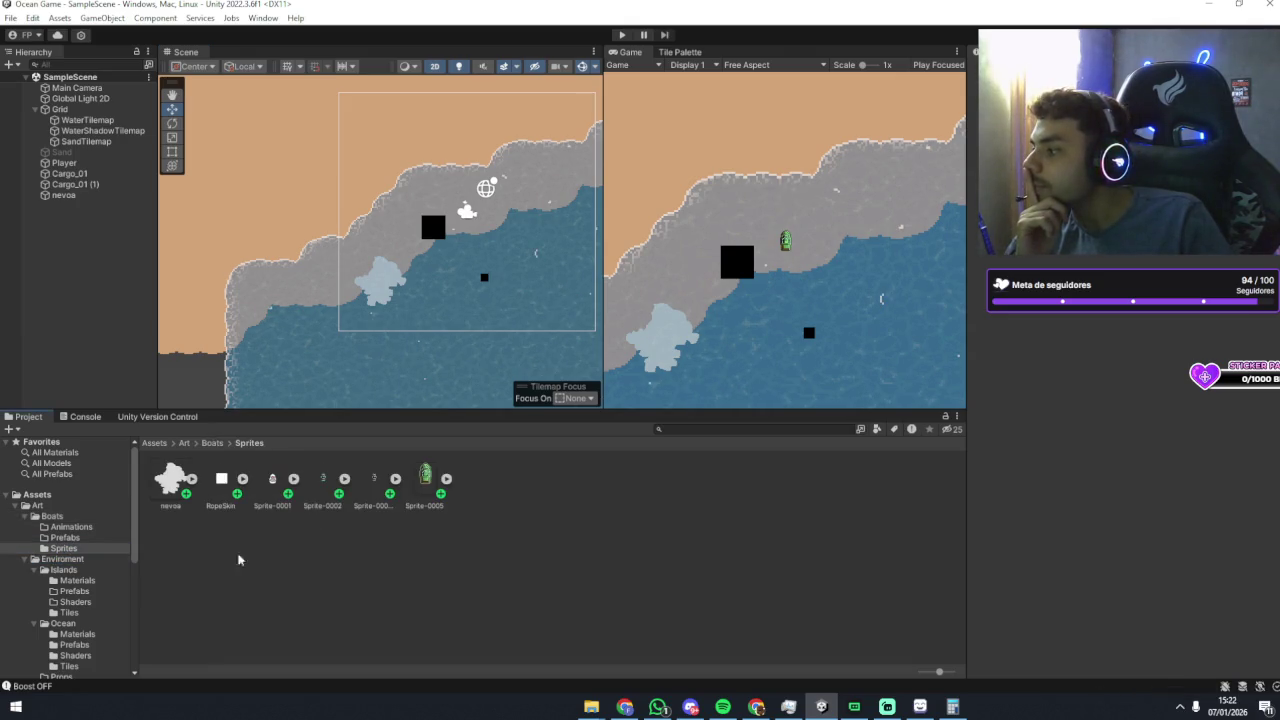
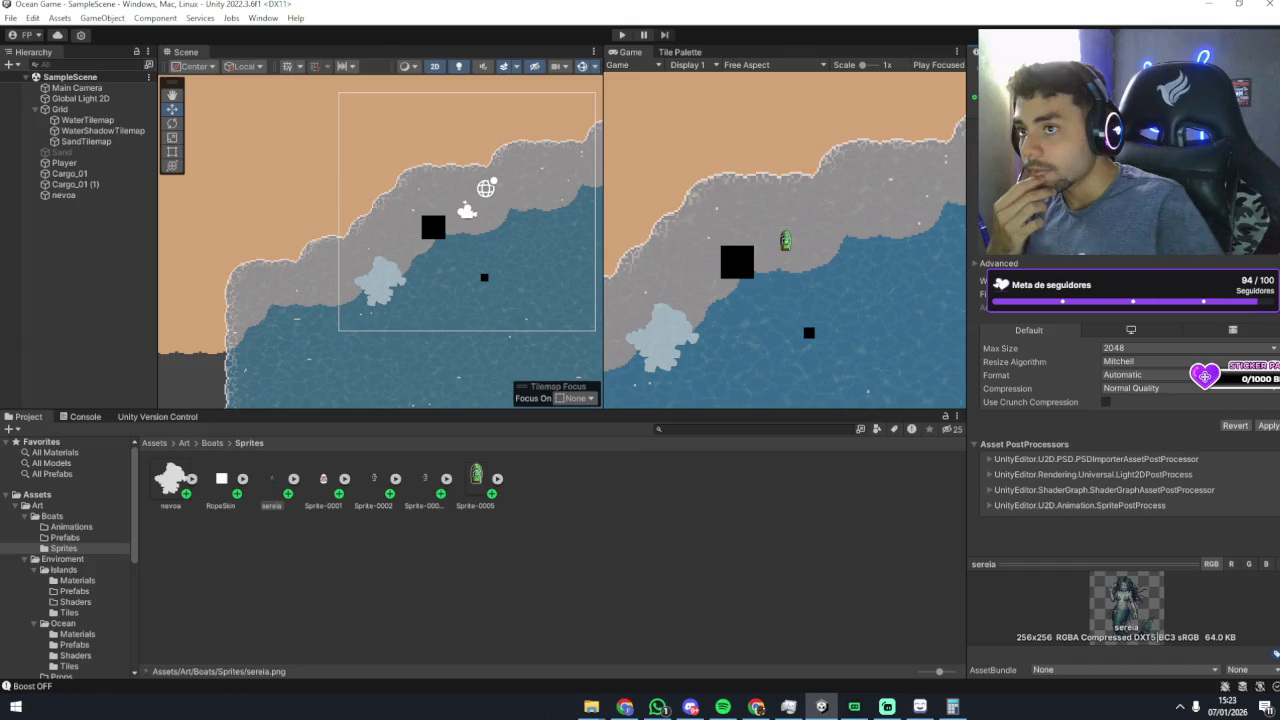
Step: Apply the sereia import settings and drag the mermaid sprite from shore into the water
left_click(1272, 426)
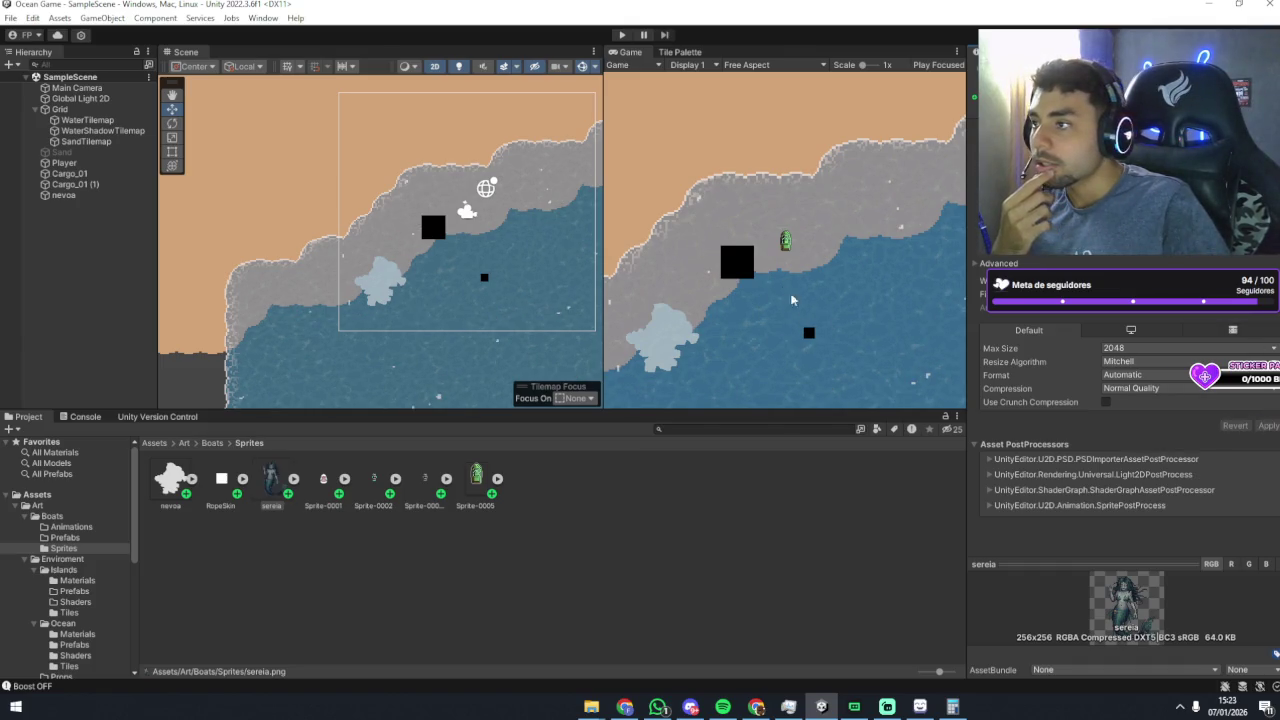
left_click_drag(283, 485, 113, 276)
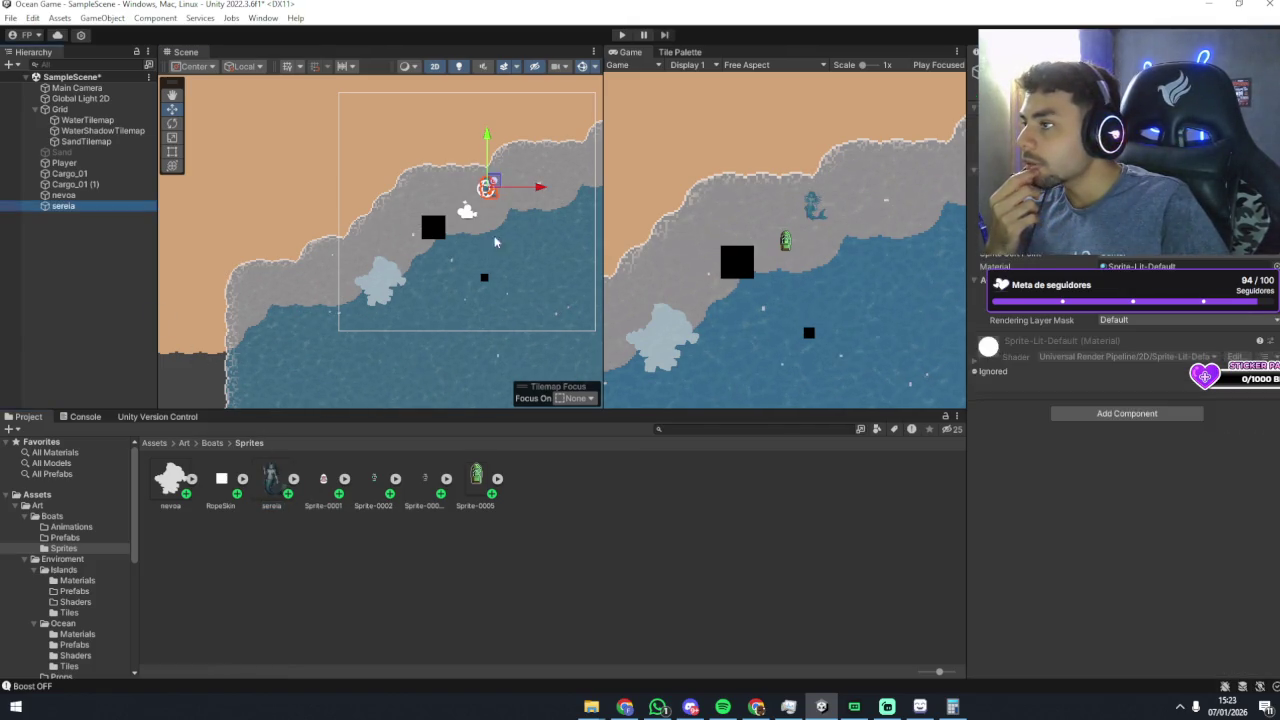
scroll(508, 205, "up", 3)
mouse_move(480, 172)
left_mouse_down()
mouse_move(446, 268)
mouse_move(399, 311)
left_mouse_up()
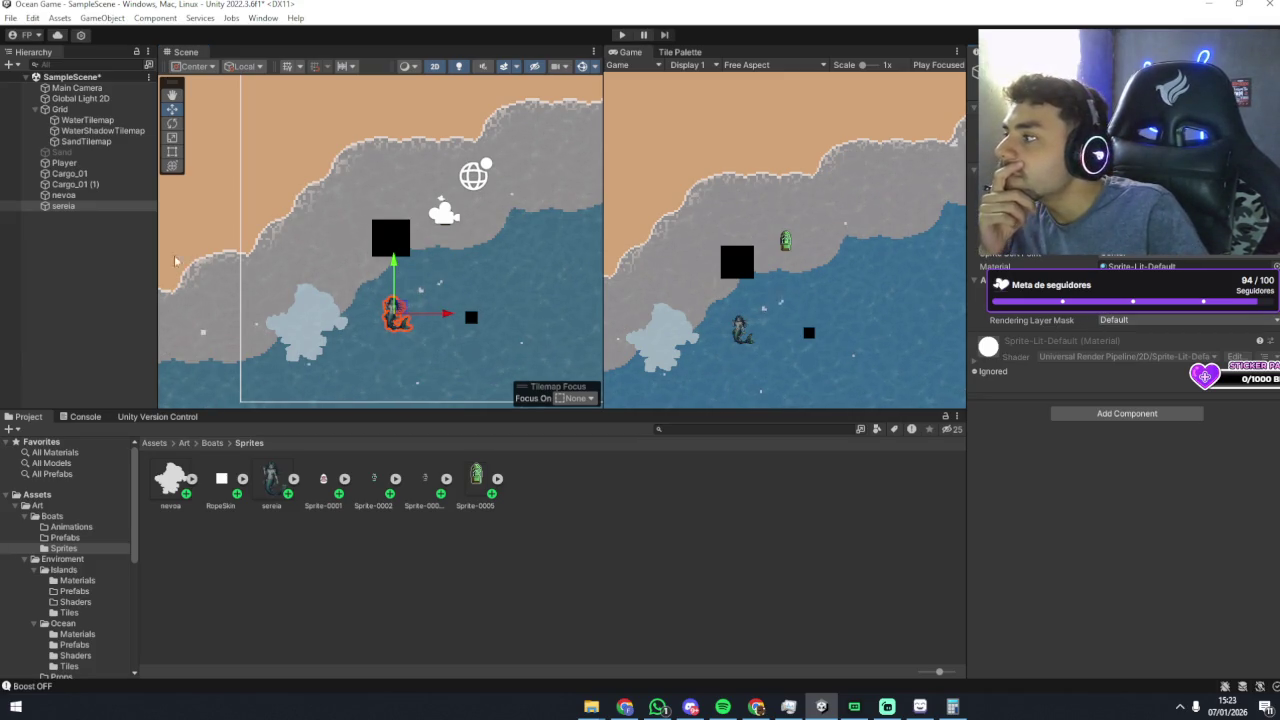
Step: Zoom in on the mermaid and move it down-left in the water
left_click(235, 280)
scroll(386, 312, "up", 3)
left_click_drag(454, 322, 426, 276)
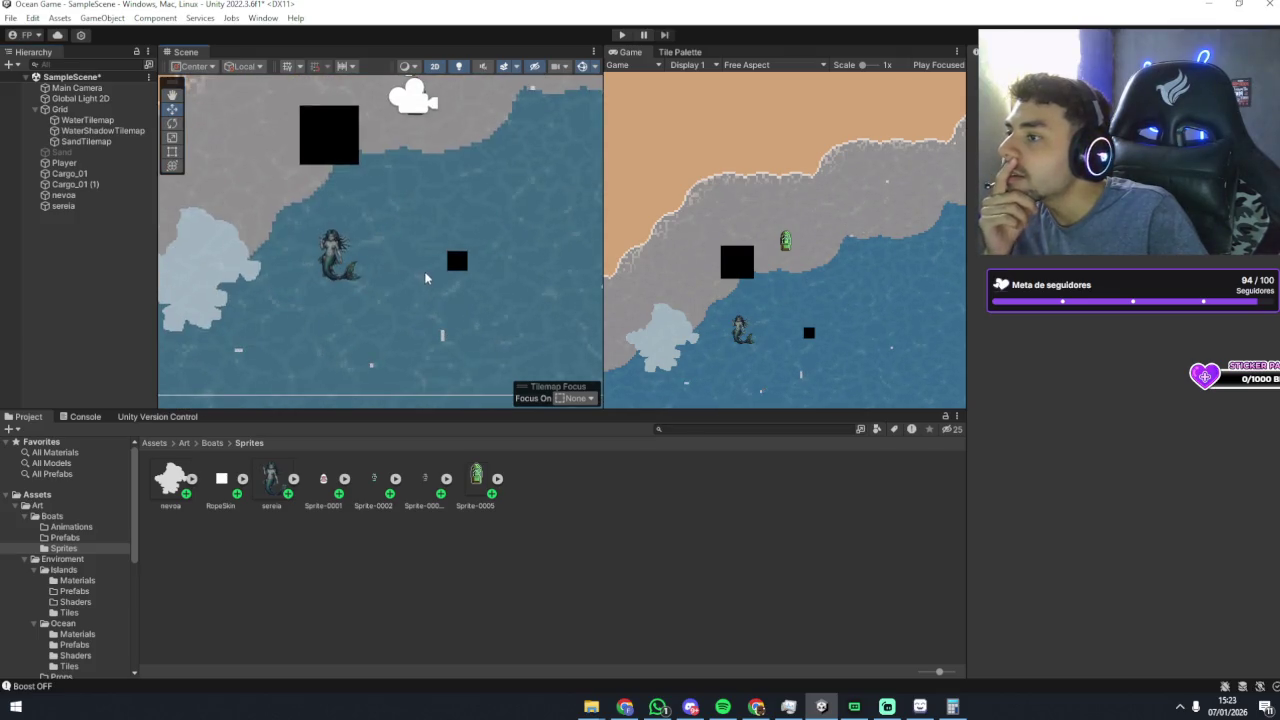
left_click(336, 260)
mouse_move(336, 260)
left_mouse_down()
mouse_move(318, 306)
mouse_move(411, 202)
left_mouse_up()
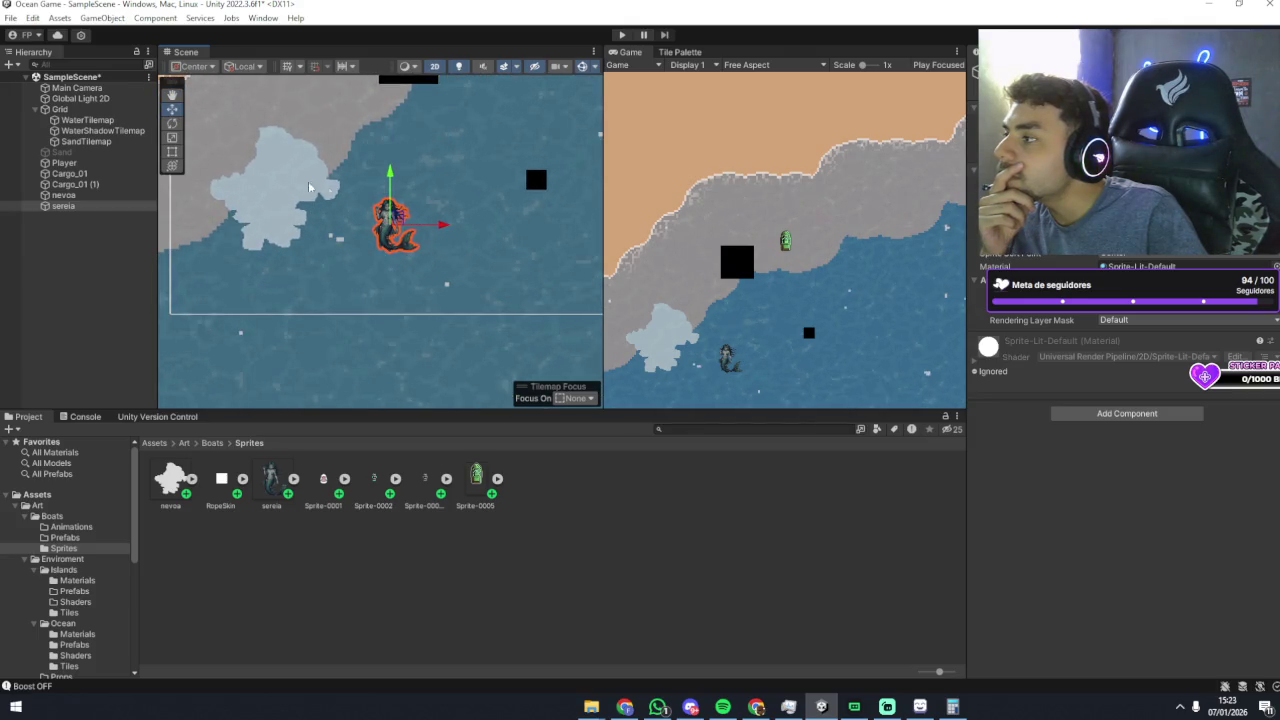
Step: Deactivate the nevoa fog cloud with Alt+Shift+A, then nudge the mermaid slightly up-left
left_click(204, 203)
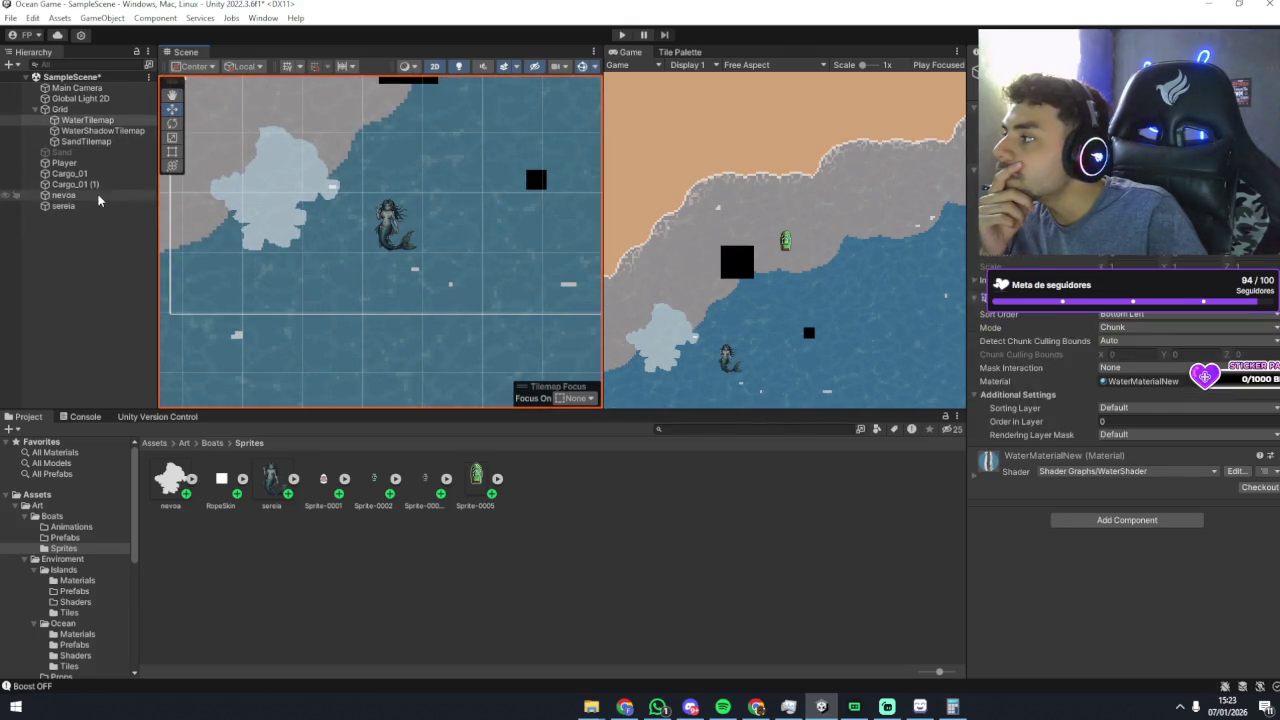
left_click(64, 195)
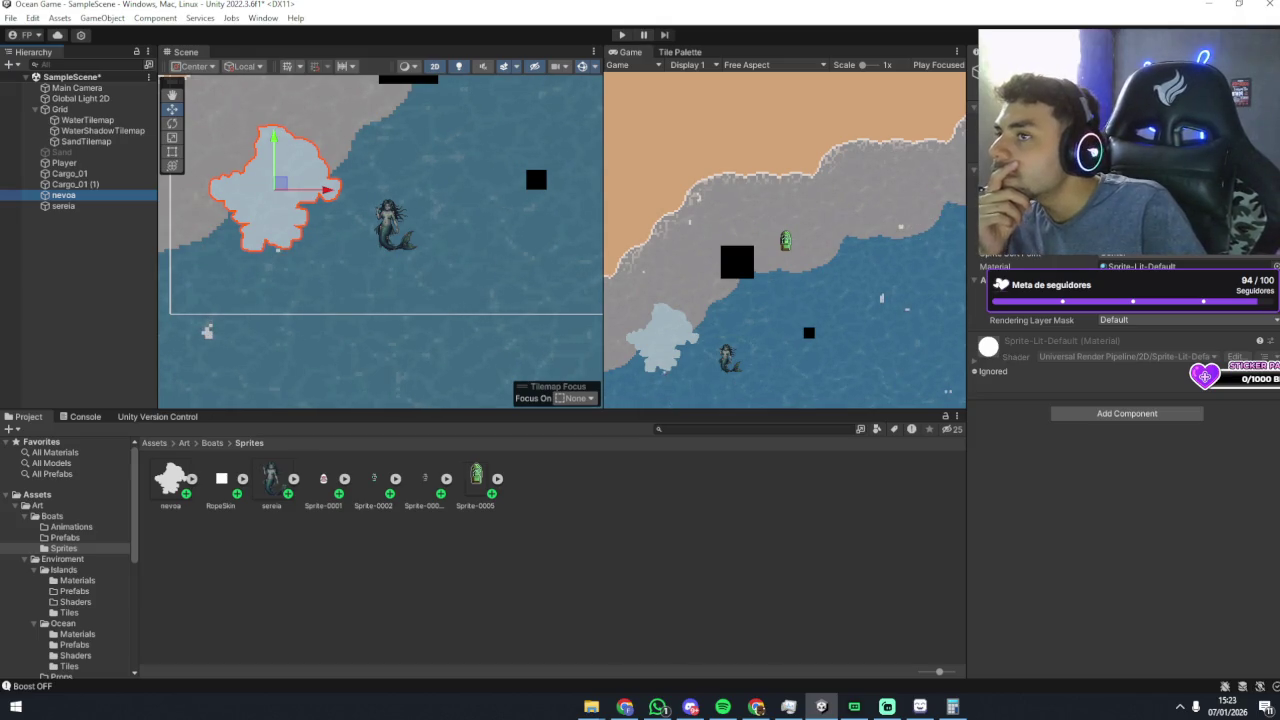
key("alt+shift+a")
left_click(398, 218)
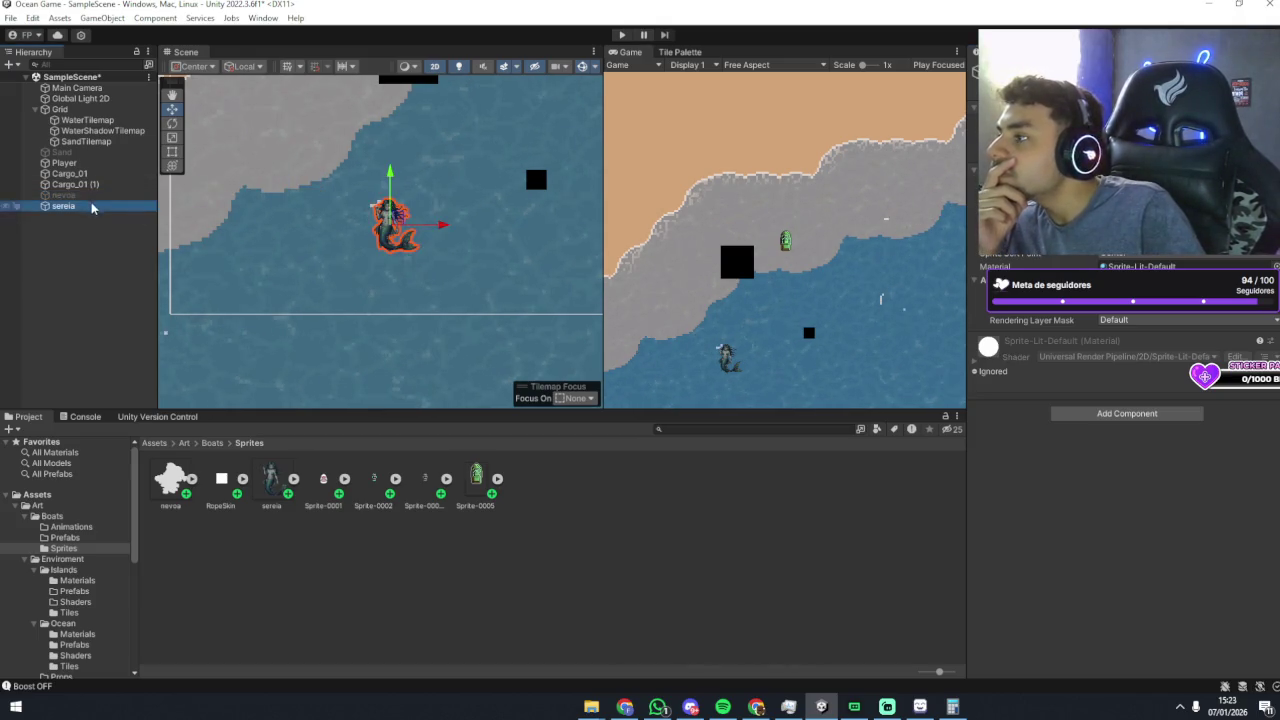
left_click_drag(403, 214, 393, 202)
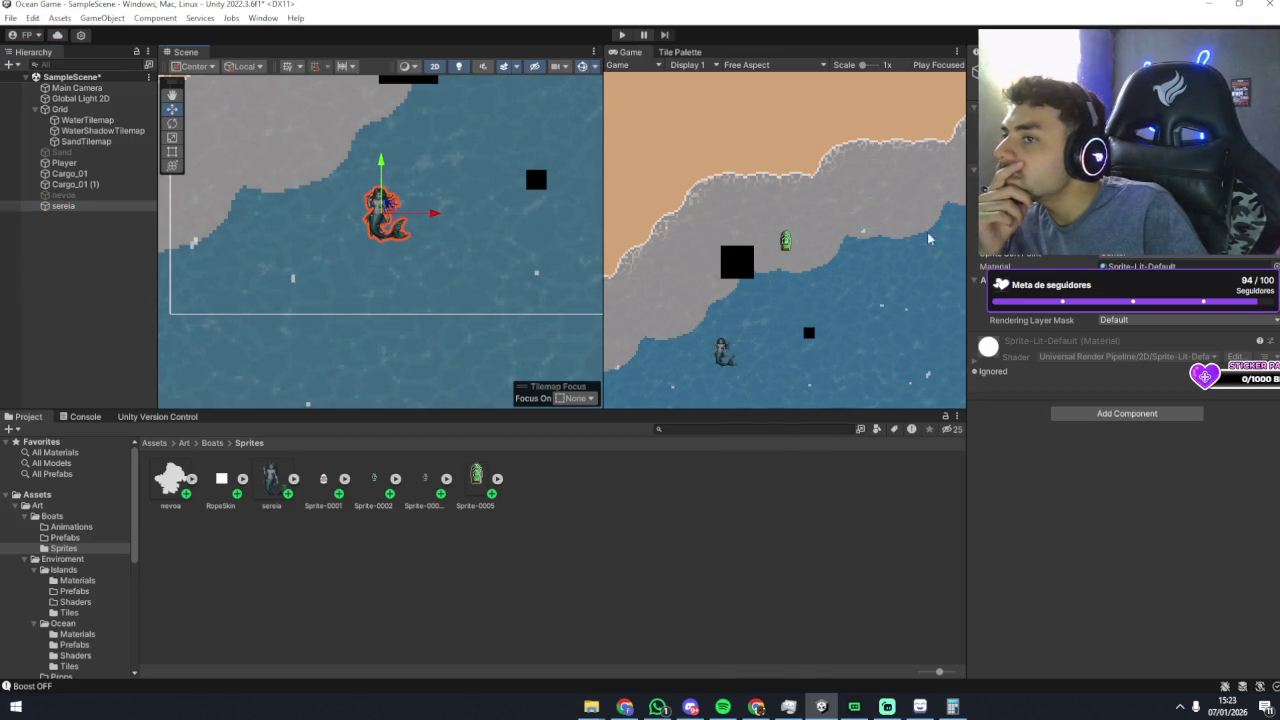
left_click(271, 480)
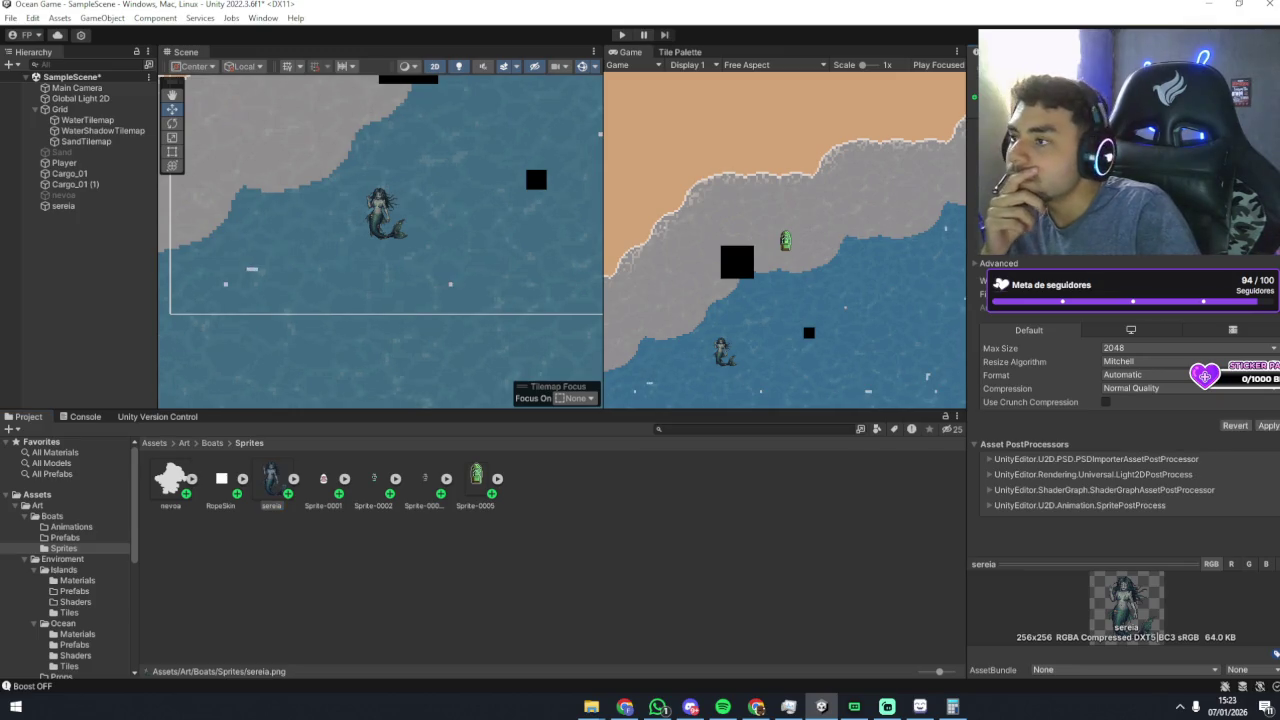
Step: Set the sereia texture's Compression to None and apply the change
left_click(1255, 390)
left_click(1220, 403)
left_click(1266, 413)
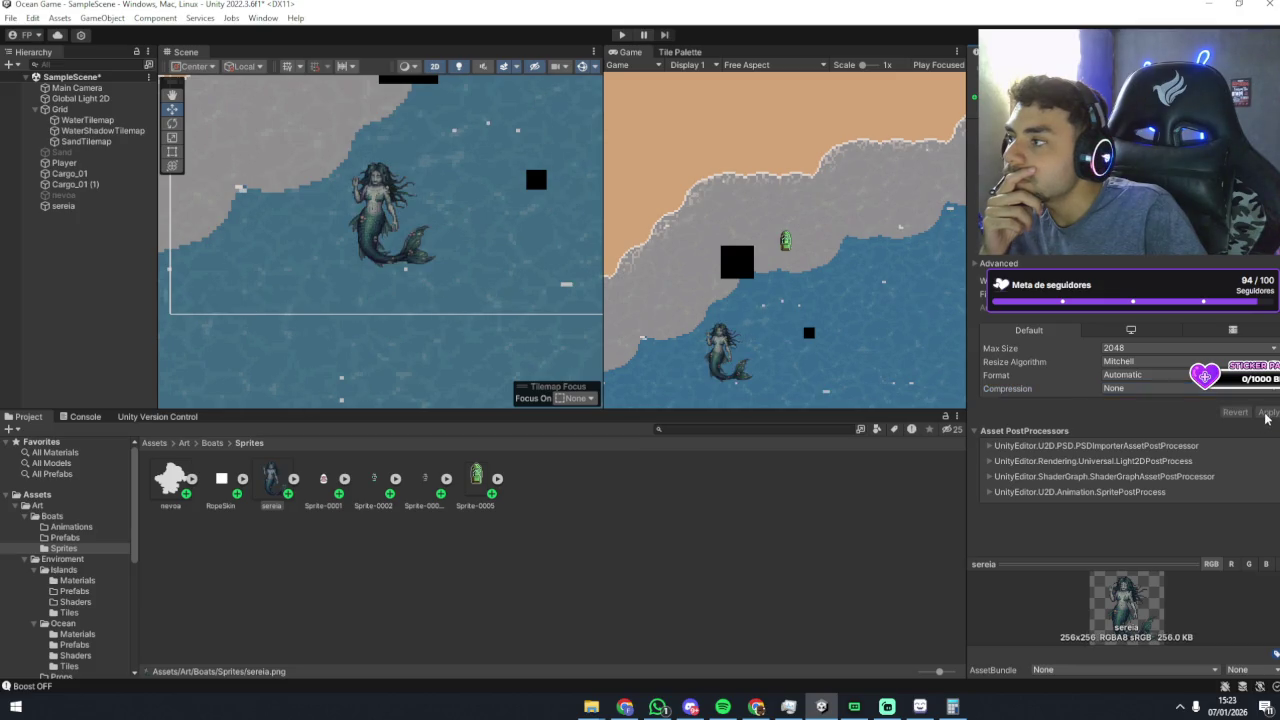
mouse_move(417, 267)
left_mouse_down()
mouse_move(372, 155)
mouse_move(315, 187)
mouse_move(333, 231)
left_mouse_up()
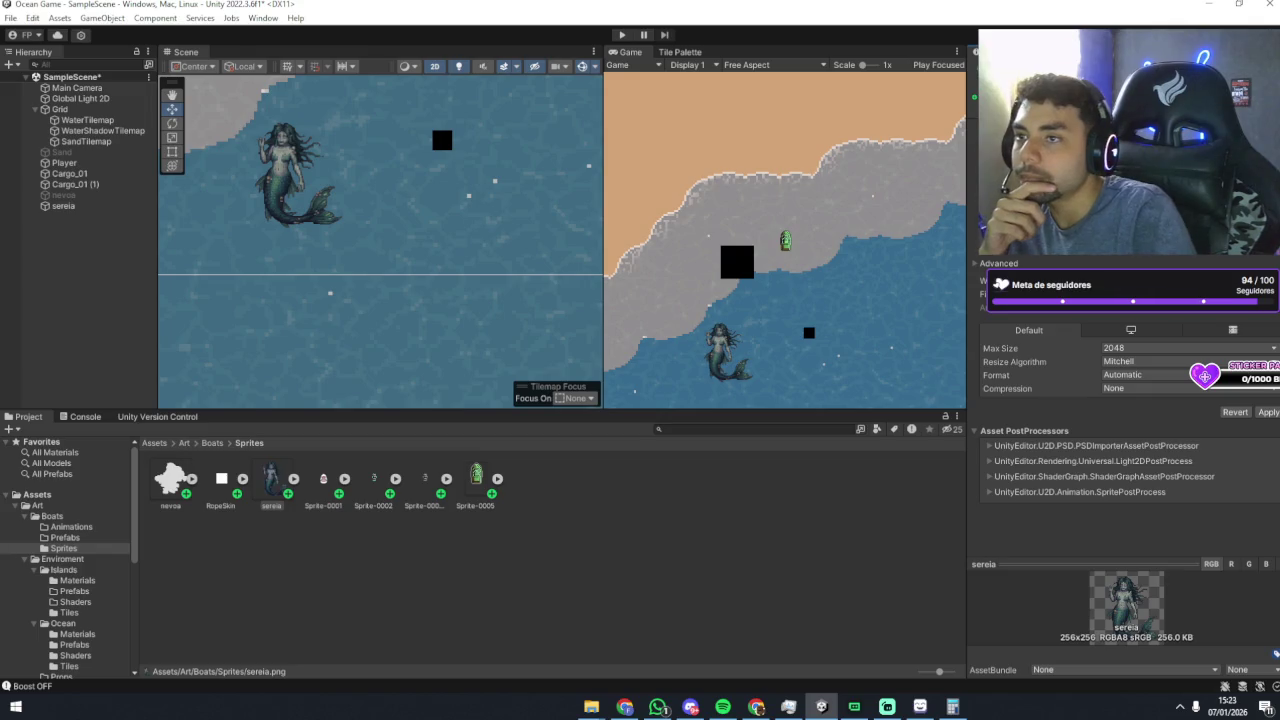
left_click(1268, 412)
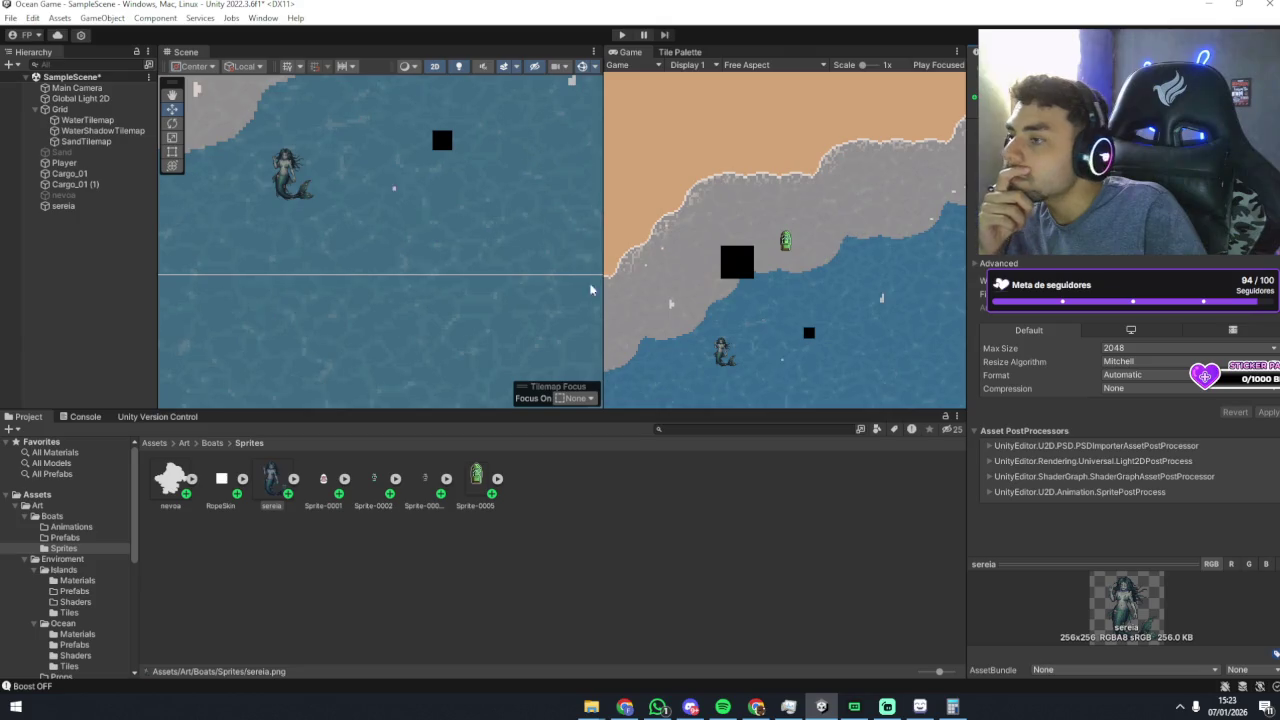
Step: Move the mermaid further down into the water and frame it with F
mouse_move(429, 209)
left_mouse_down()
mouse_move(420, 203)
mouse_move(420, 226)
left_mouse_up()
scroll(297, 194, "up", 1)
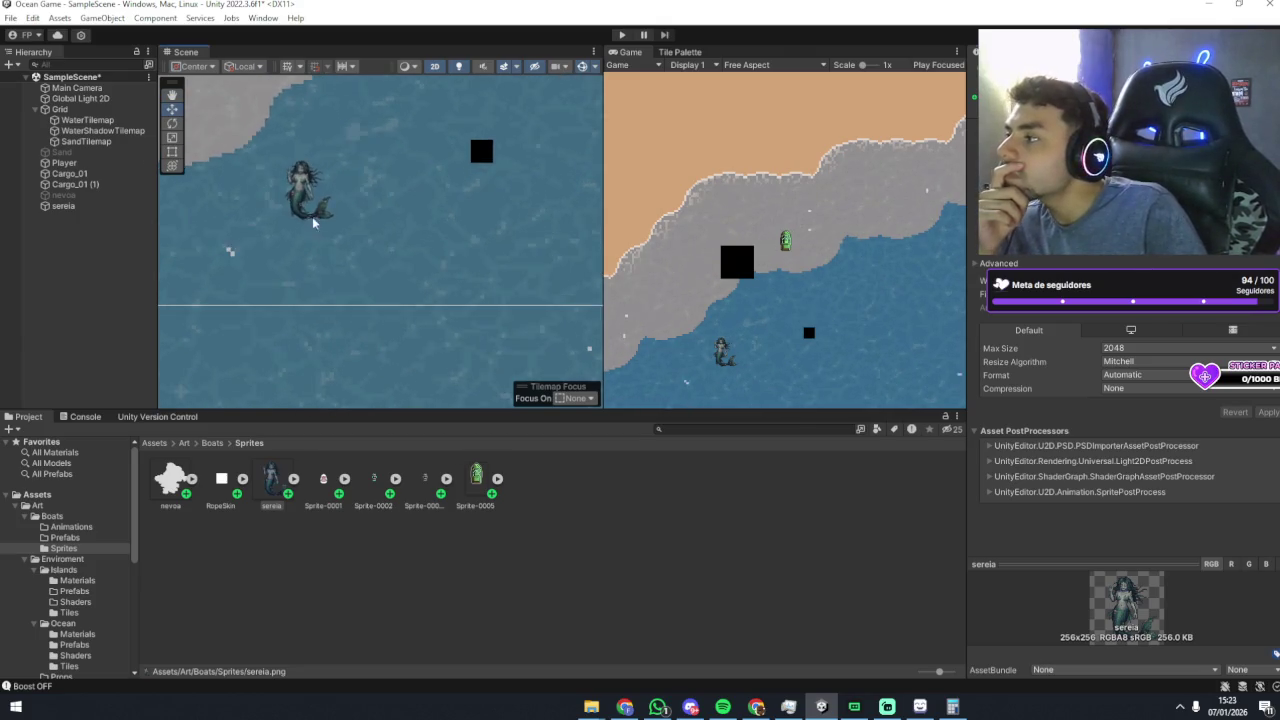
left_click_drag(297, 194, 349, 257)
scroll(350, 255, "up", 2)
scroll(350, 255, "up", 3)
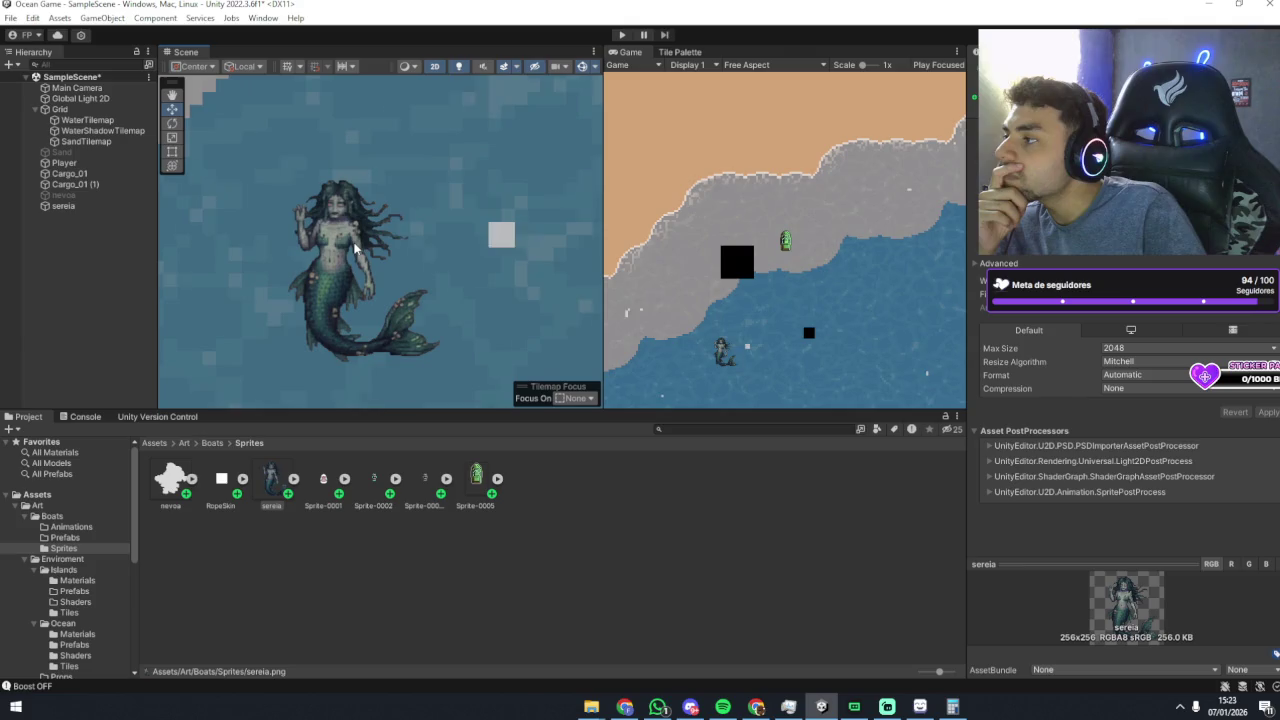
scroll(366, 250, "down", 1)
scroll(366, 250, "down", 4)
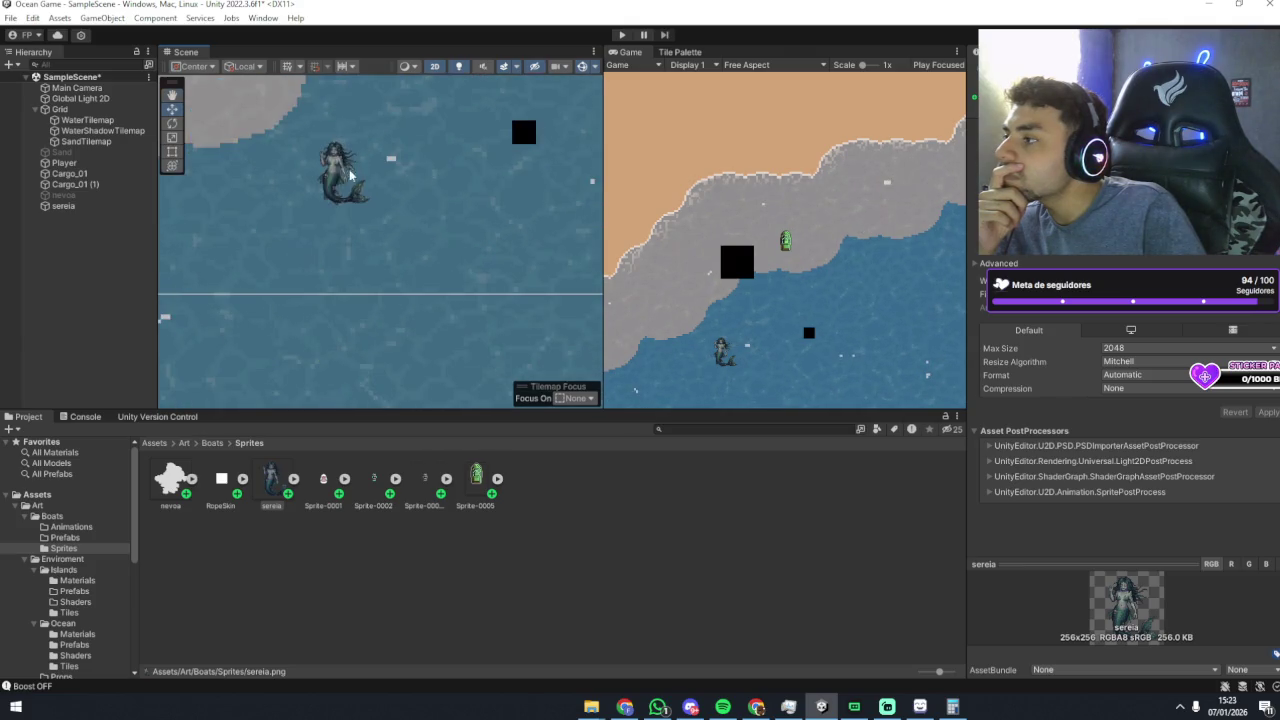
left_click(335, 181)
mouse_move(335, 181)
left_mouse_down()
mouse_move(388, 220)
mouse_move(364, 381)
left_mouse_up()
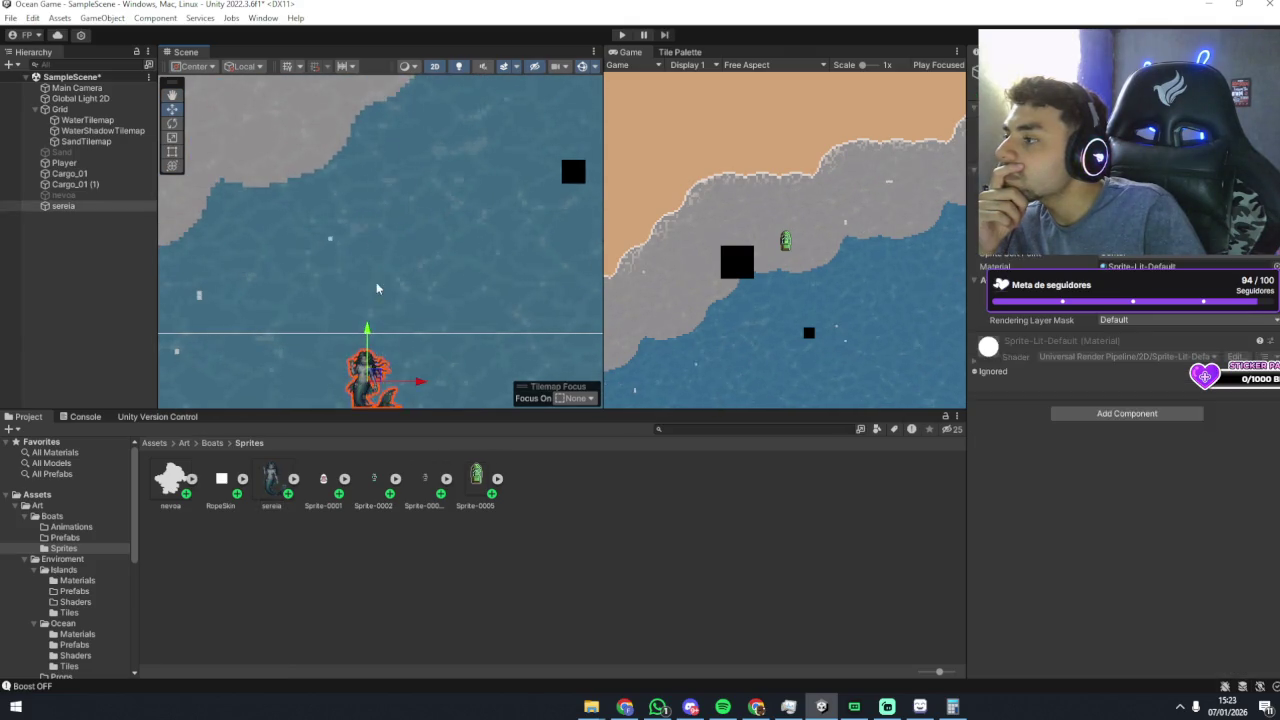
key("f")
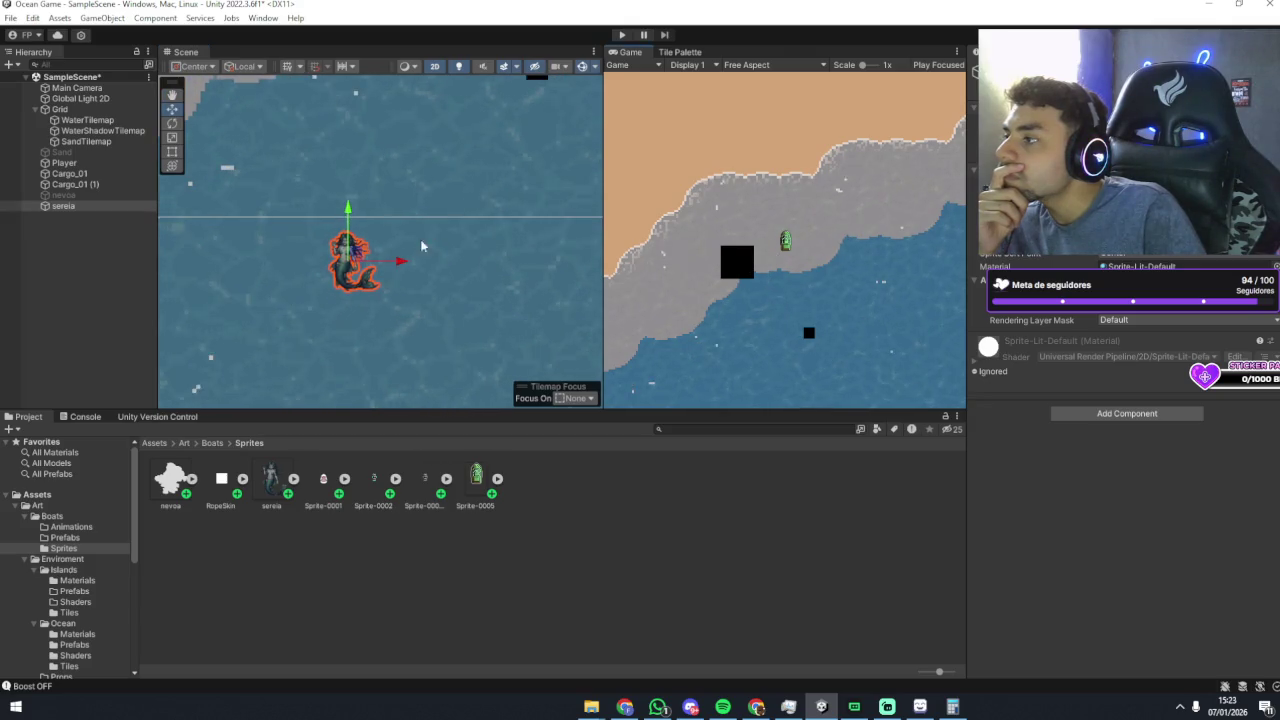
key("f")
Step: Adjust the view around the mermaid and lower it slightly in the water
mouse_move(445, 205)
left_mouse_down()
mouse_move(384, 326)
mouse_move(437, 270)
left_mouse_up()
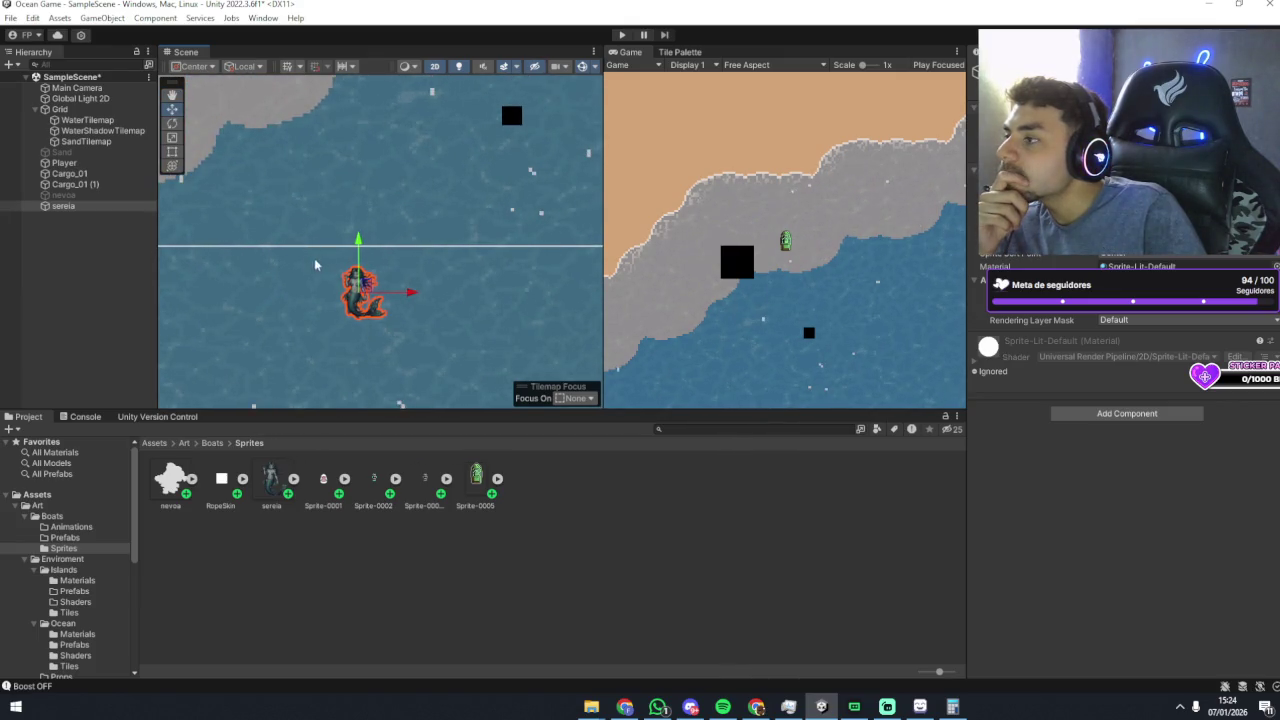
scroll(470, 272, "down", 3)
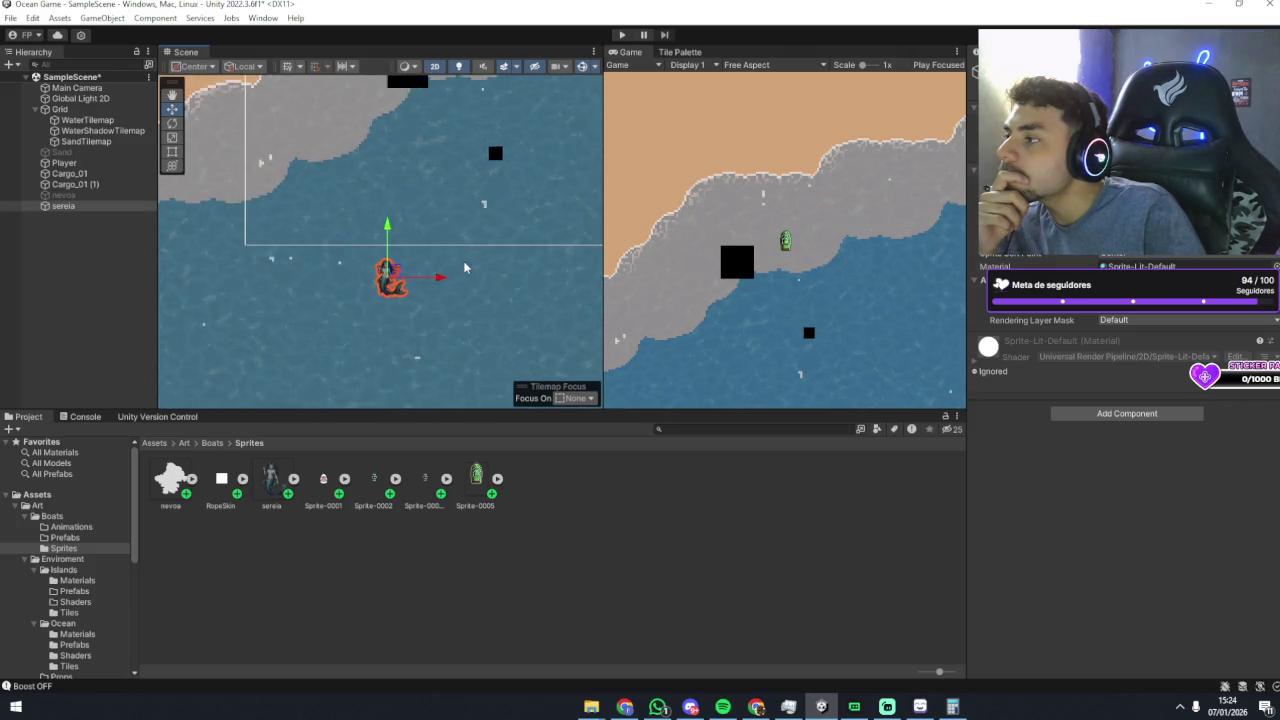
left_click(483, 270)
mouse_move(483, 270)
left_mouse_down()
mouse_move(365, 317)
mouse_move(292, 312)
mouse_move(413, 256)
left_mouse_up()
left_click(290, 319)
scroll(299, 307, "up", 5)
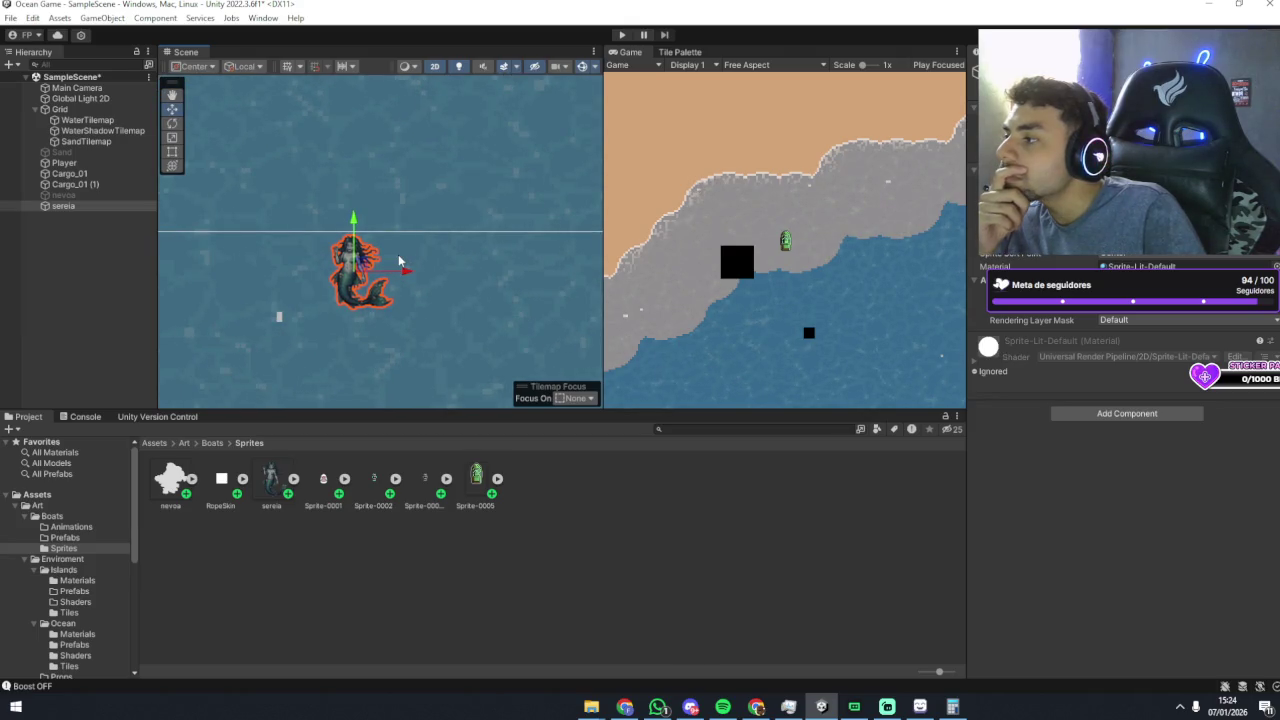
left_click(426, 274)
left_click(236, 289)
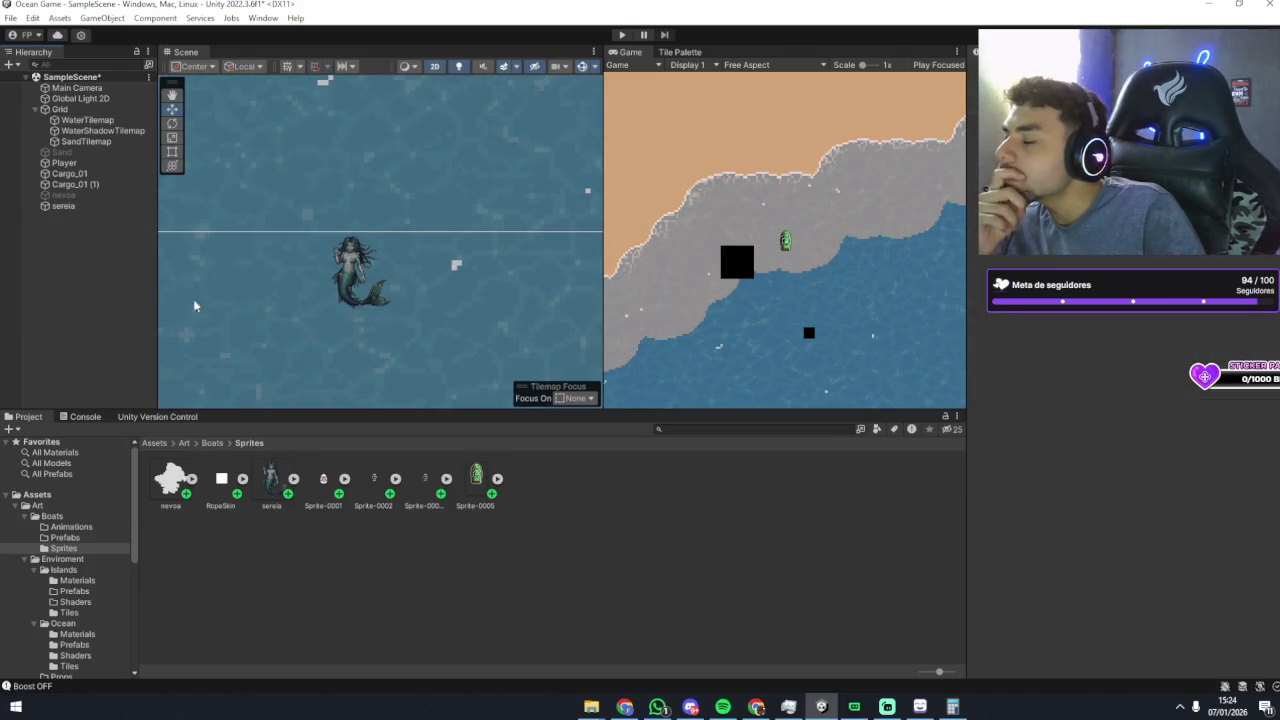
left_click_drag(315, 310, 394, 277)
scroll(349, 281, "up", 2)
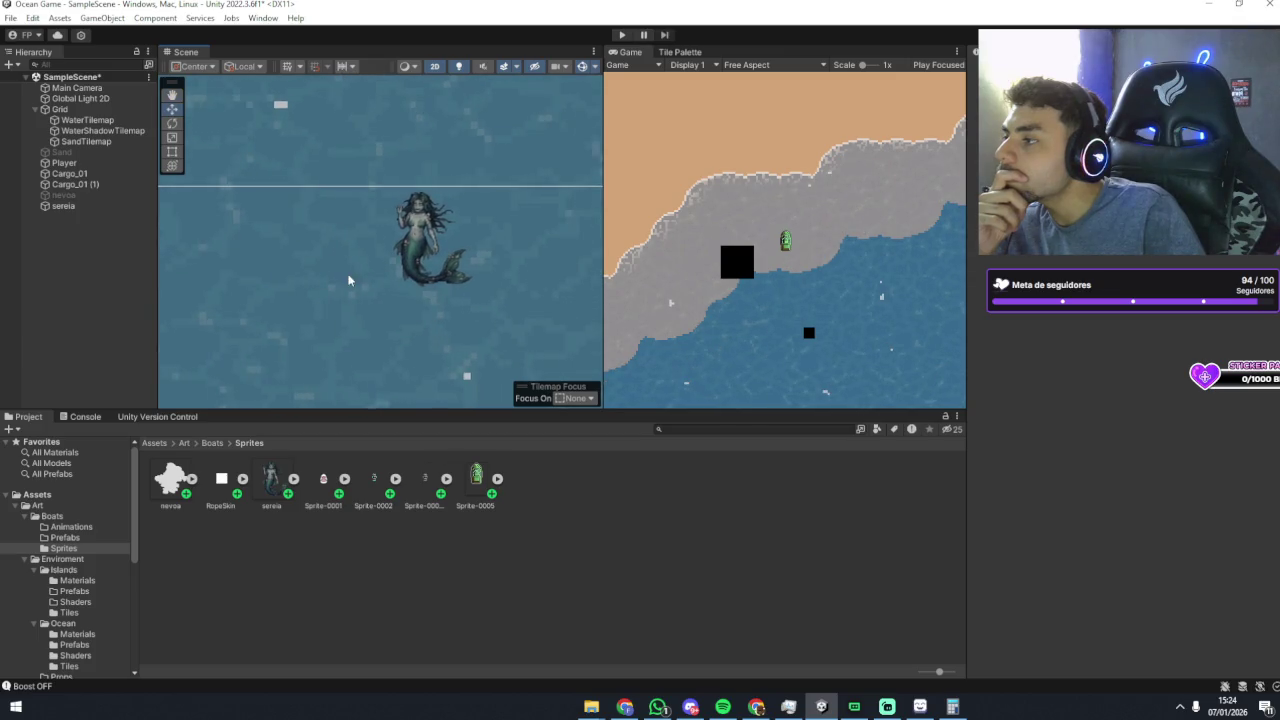
left_click(414, 240)
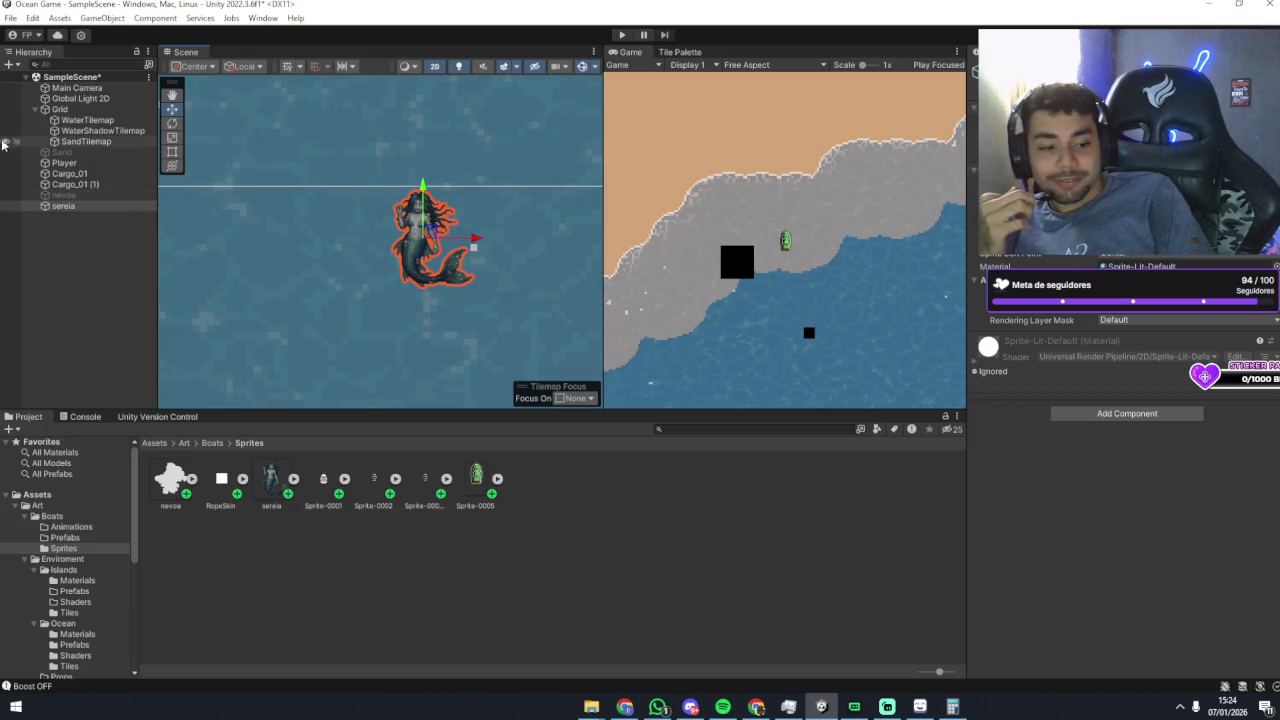
left_click_drag(430, 234, 432, 281)
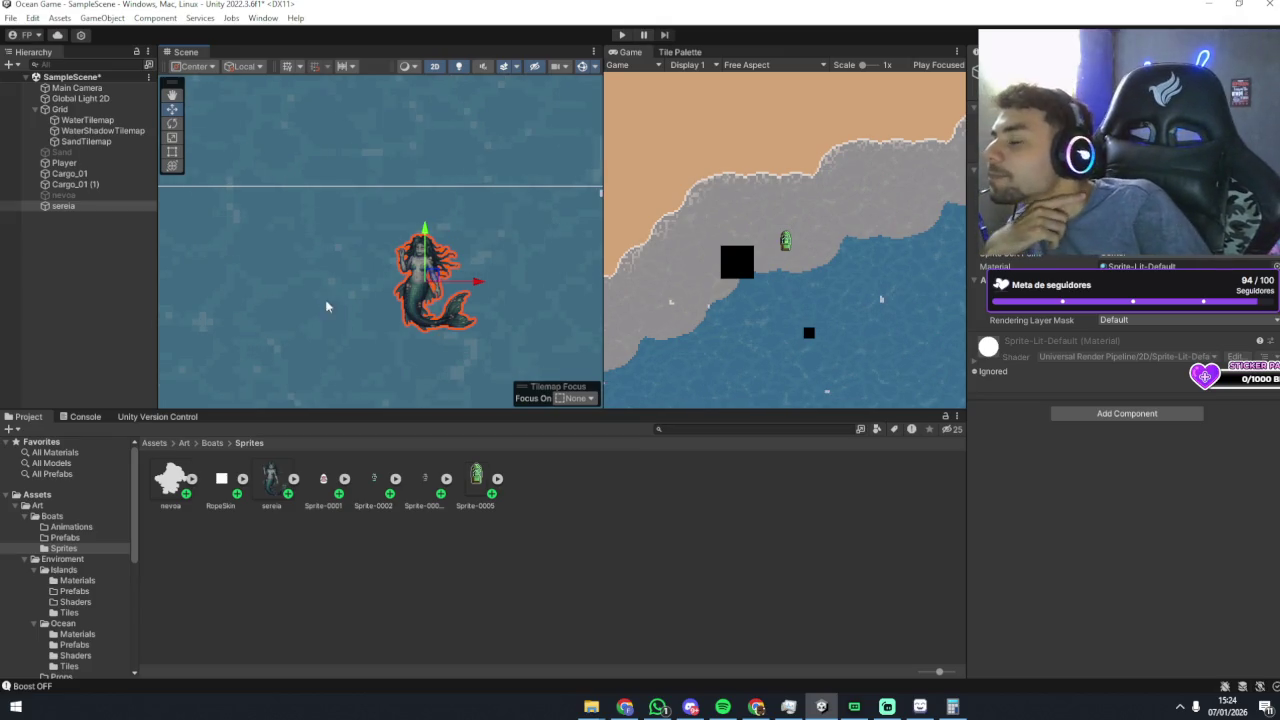
Step: Switch to the Move tool and select the sereia sprite asset in Project
scroll(430, 300, "up", 2)
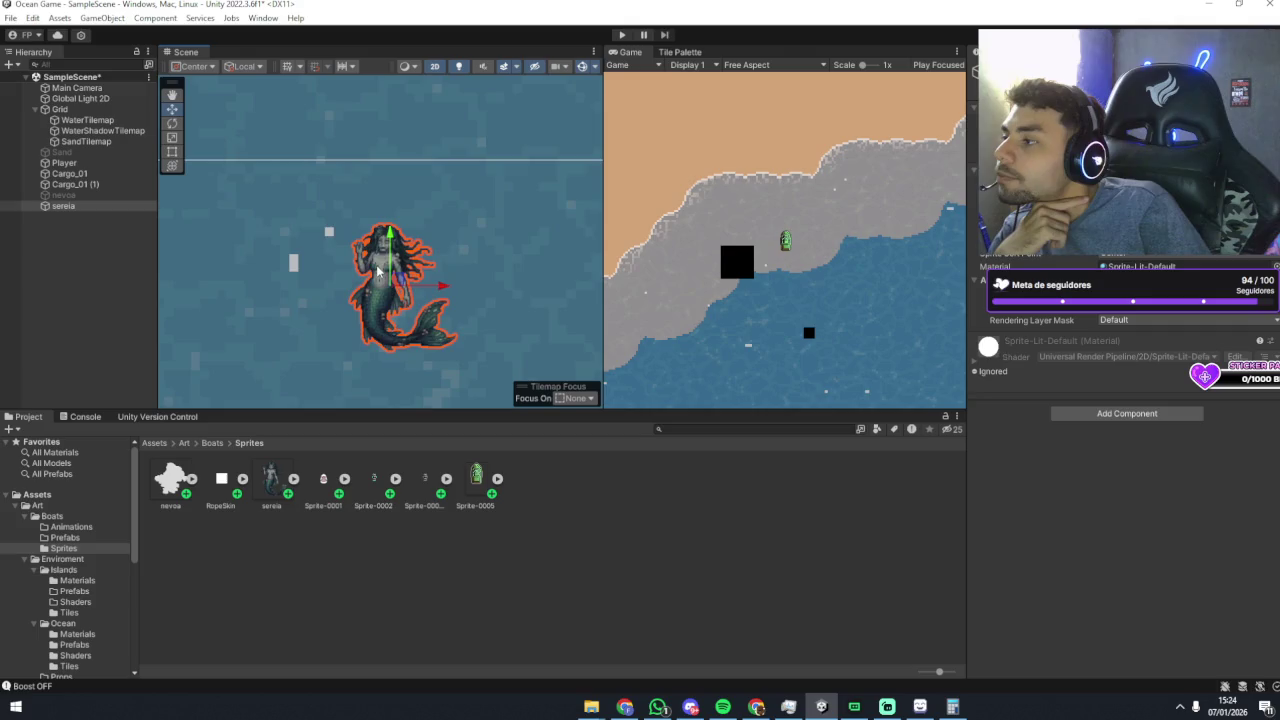
key("w")
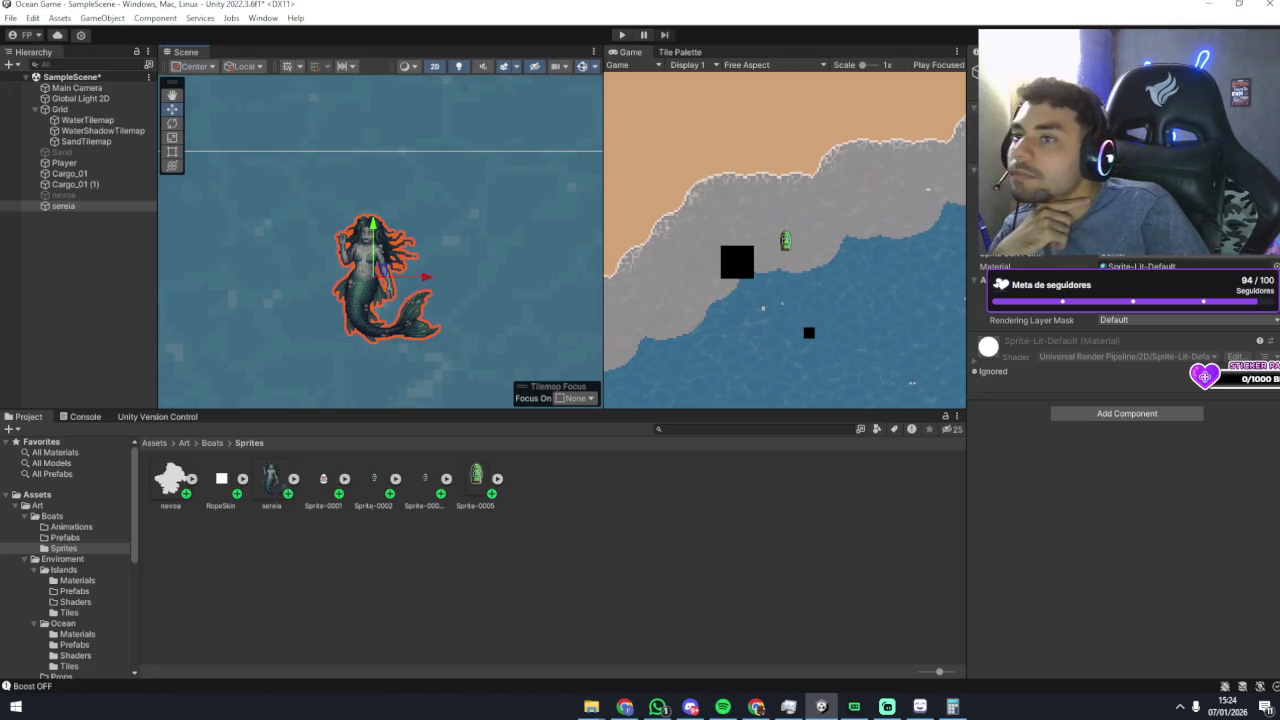
left_click(268, 483)
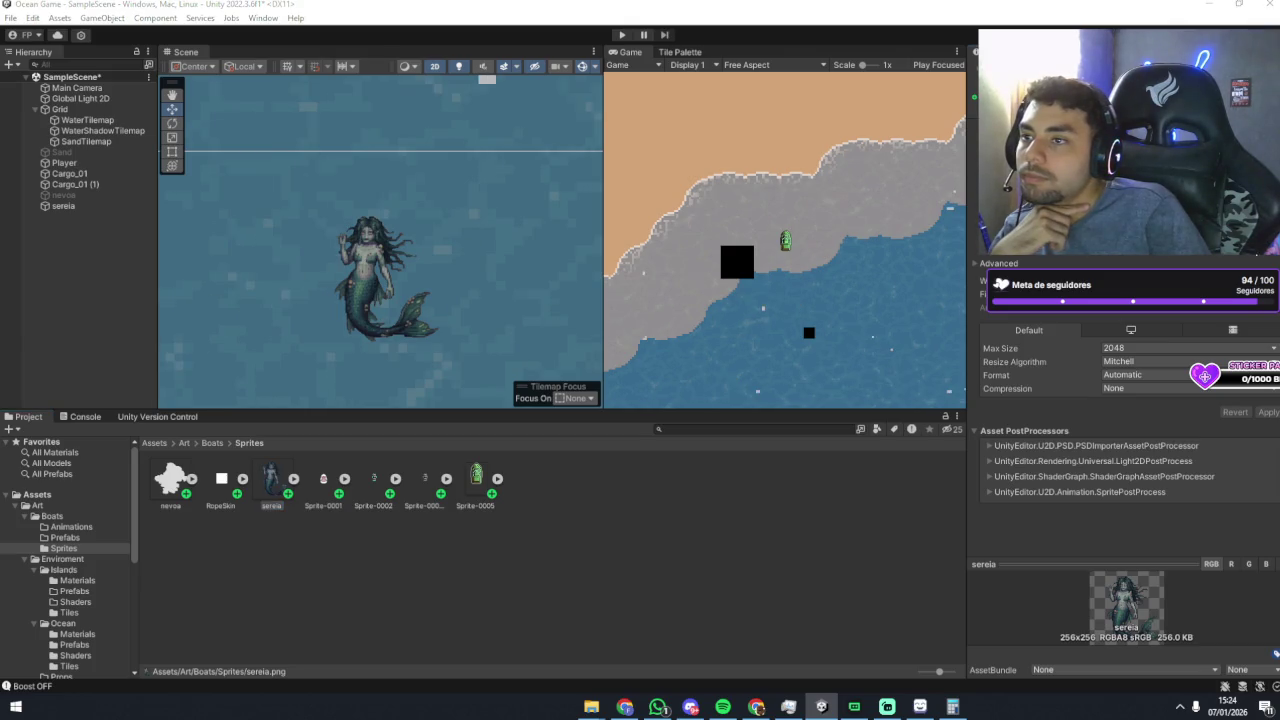
Step: Open sereia in the Sprite Editor and apply the pending import settings
left_click(1232, 240)
mouse_move(771, 205)
left_mouse_down()
mouse_move(663, 30)
mouse_move(627, 28)
mouse_move(655, 33)
left_mouse_up()
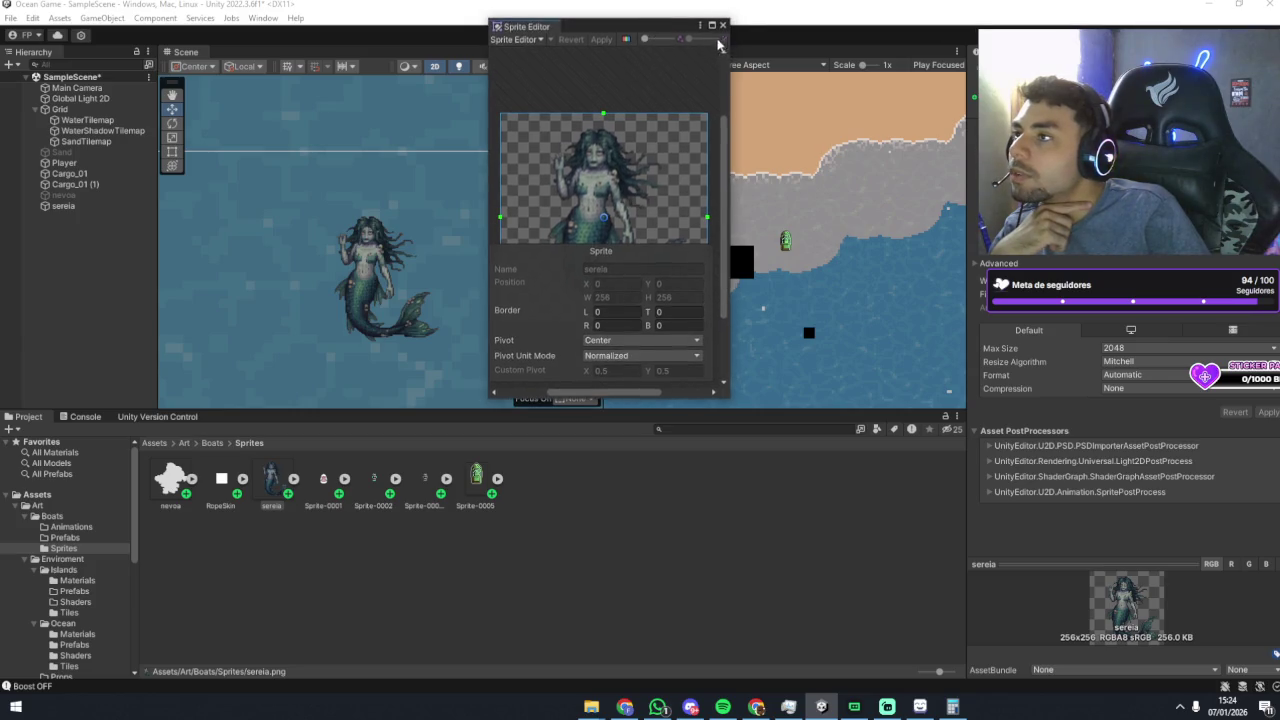
mouse_move(728, 397)
left_mouse_down()
mouse_move(871, 443)
mouse_move(987, 563)
left_mouse_up()
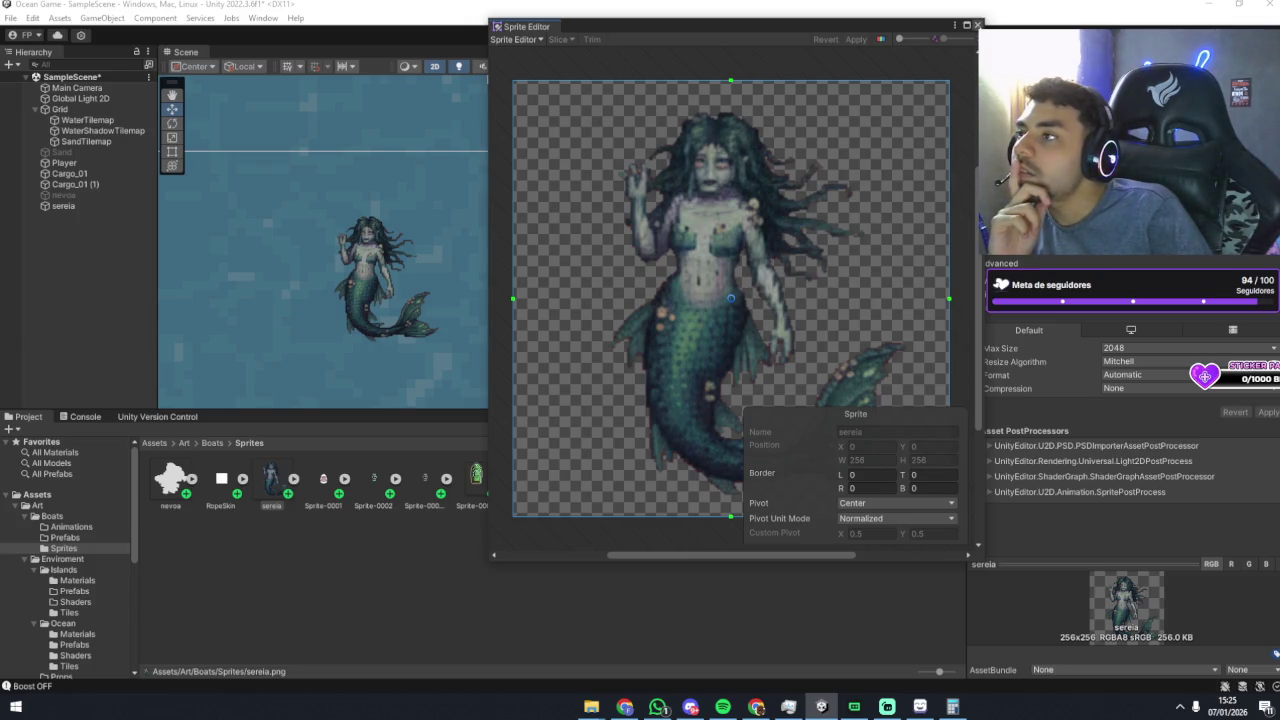
left_click(978, 24)
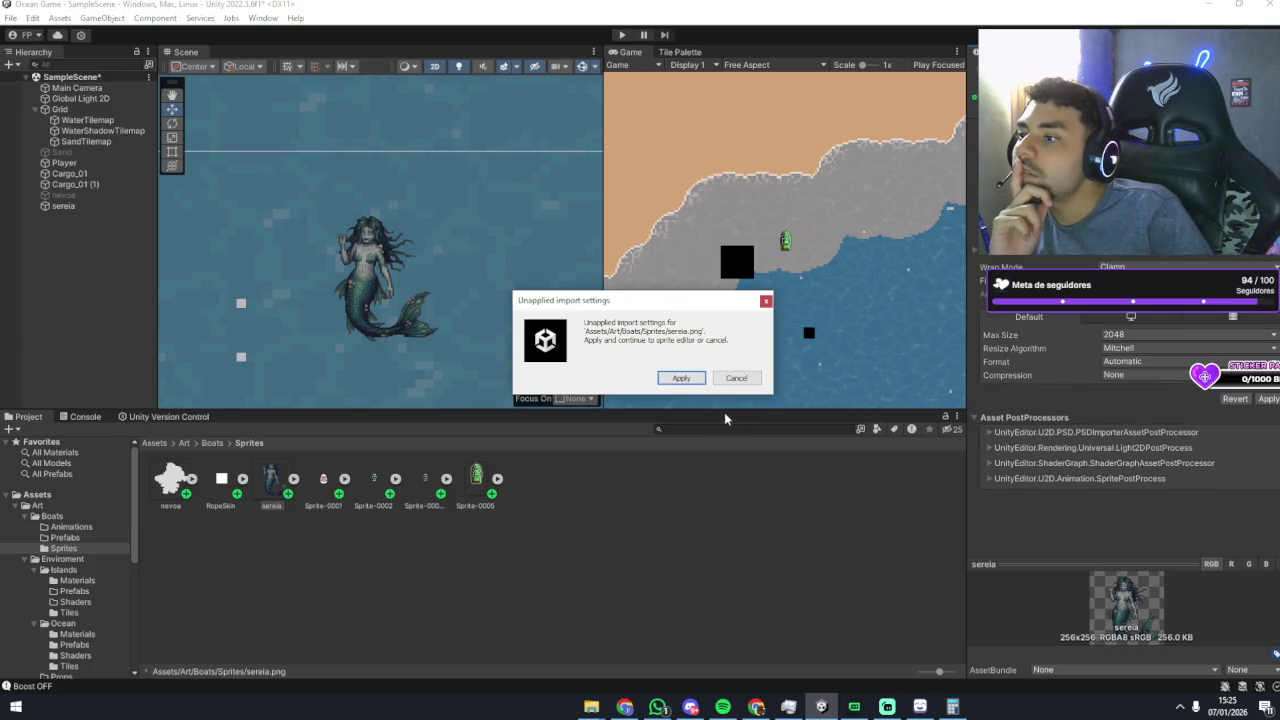
left_click(687, 384)
Step: Draw an upper-body slice and a 119-high tail slice, apply them, and save
mouse_move(504, 71)
left_mouse_down()
mouse_move(828, 264)
mouse_move(950, 316)
left_mouse_up()
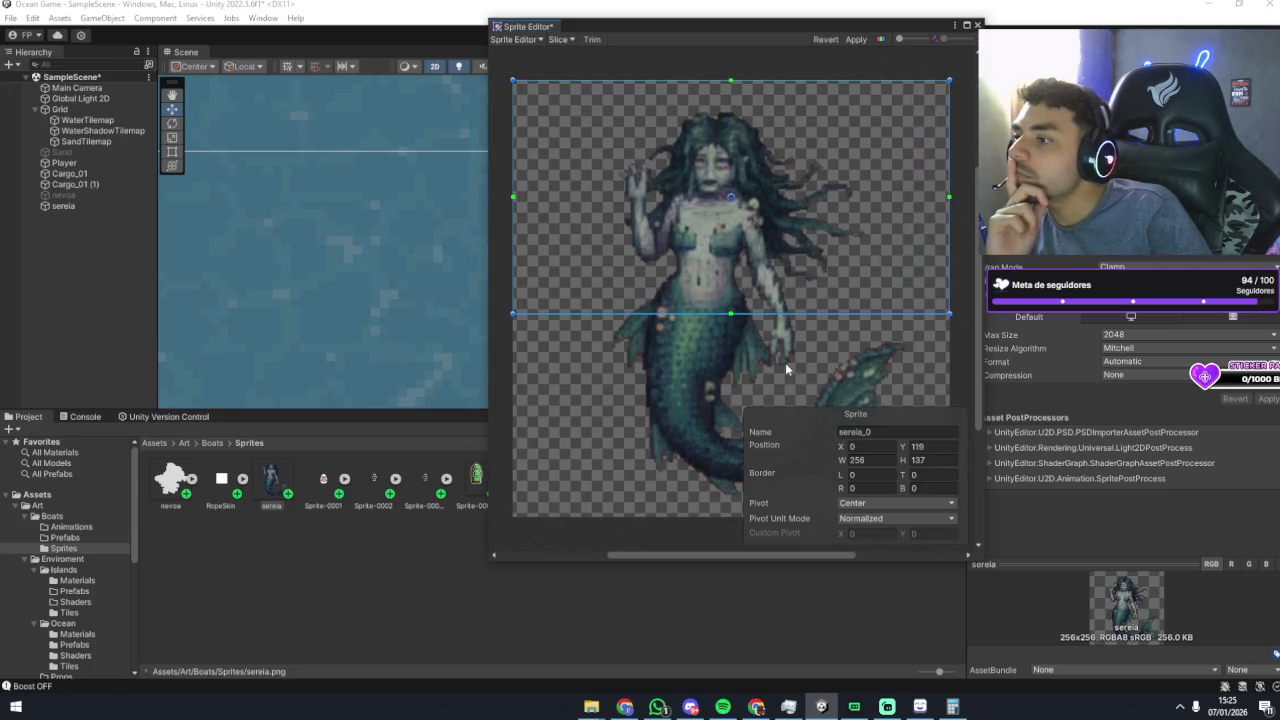
left_click(509, 312)
mouse_move(509, 318)
left_mouse_down()
mouse_move(730, 444)
mouse_move(948, 516)
left_mouse_up()
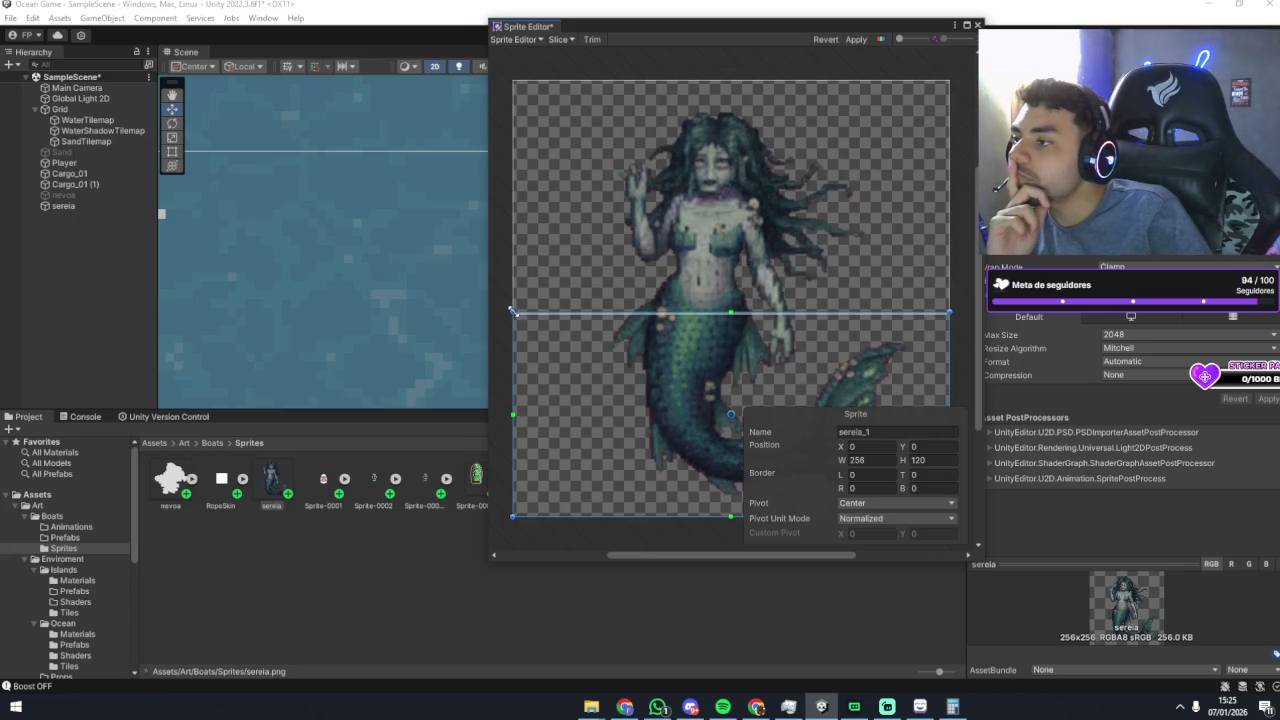
left_click_drag(512, 312, 513, 314)
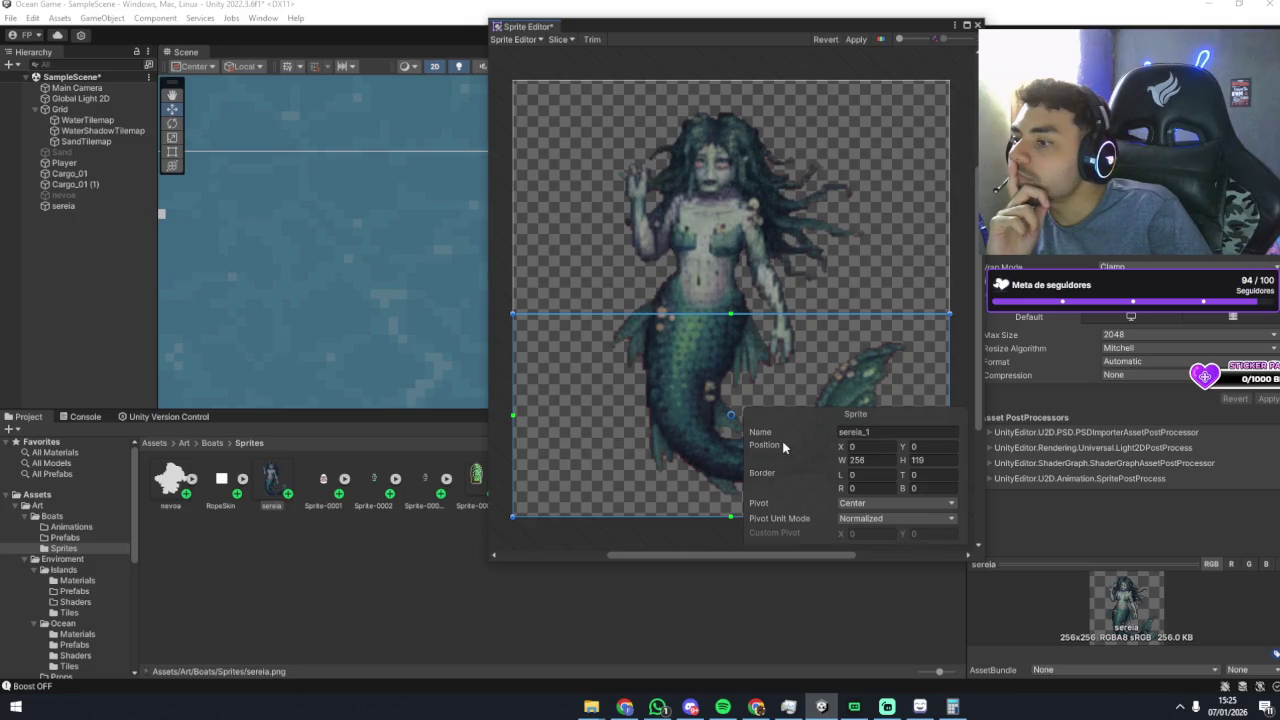
left_click(600, 306)
left_click(636, 382)
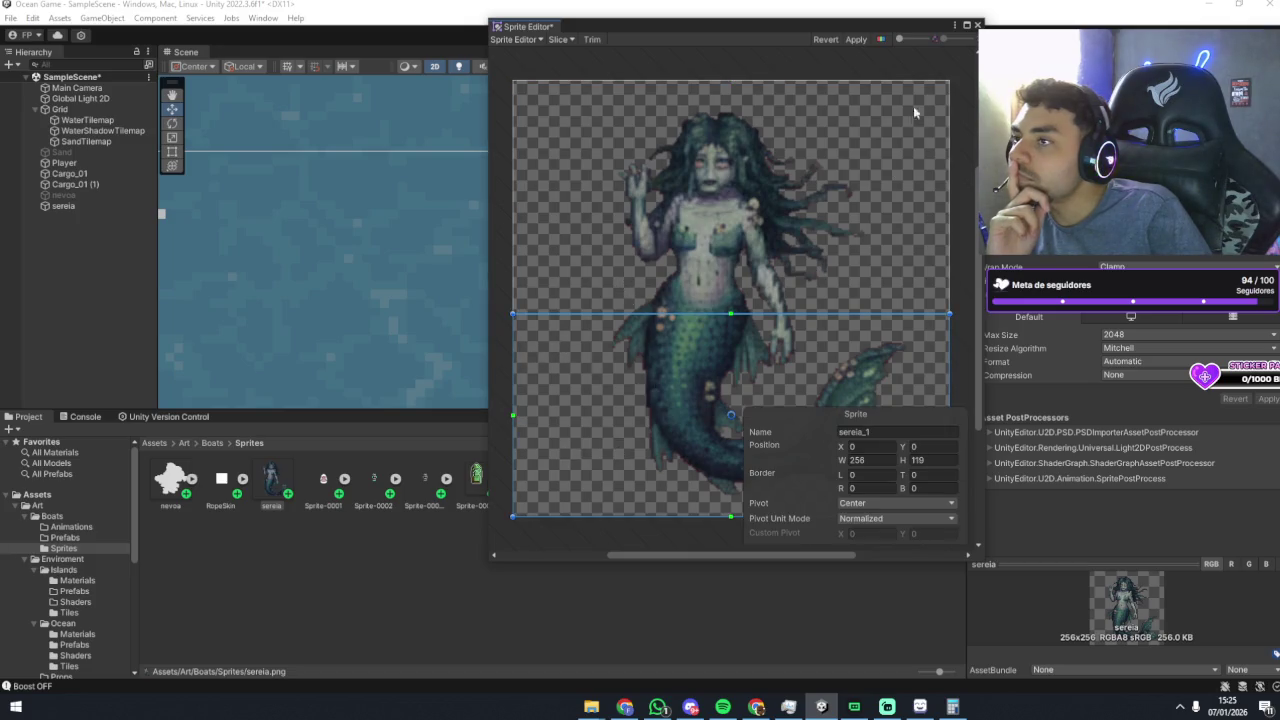
left_click(977, 24)
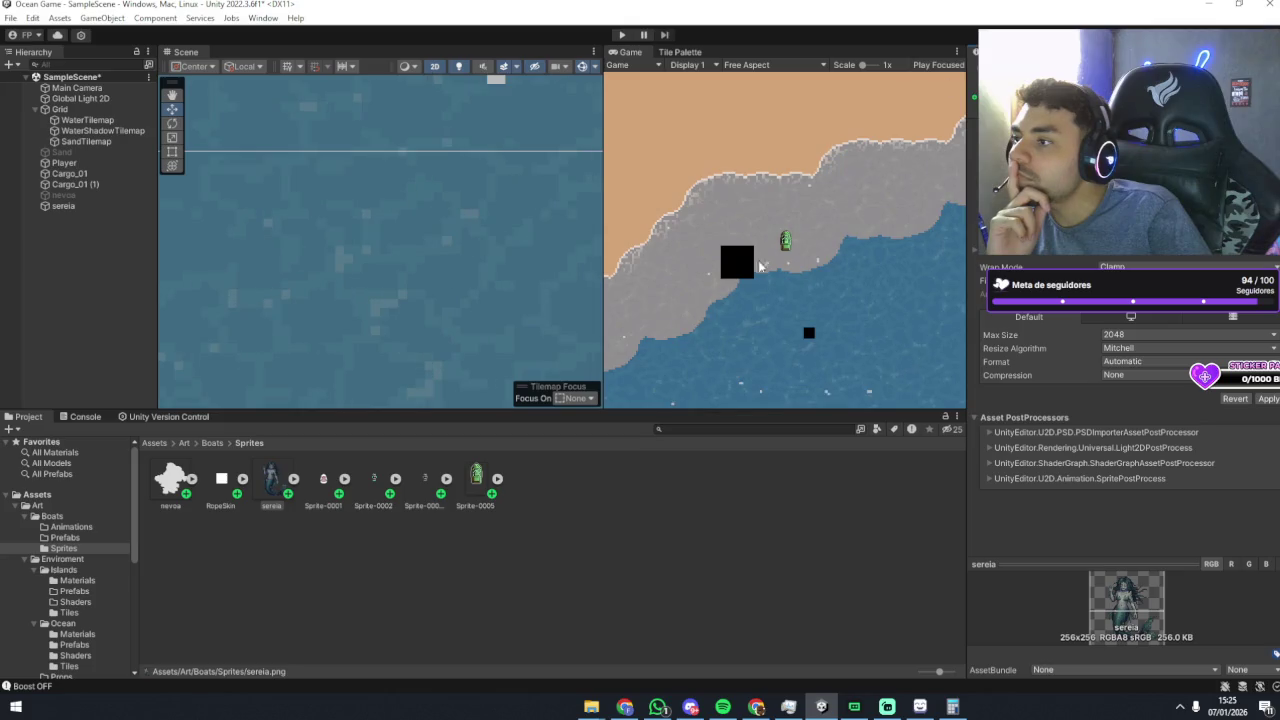
left_click(70, 206)
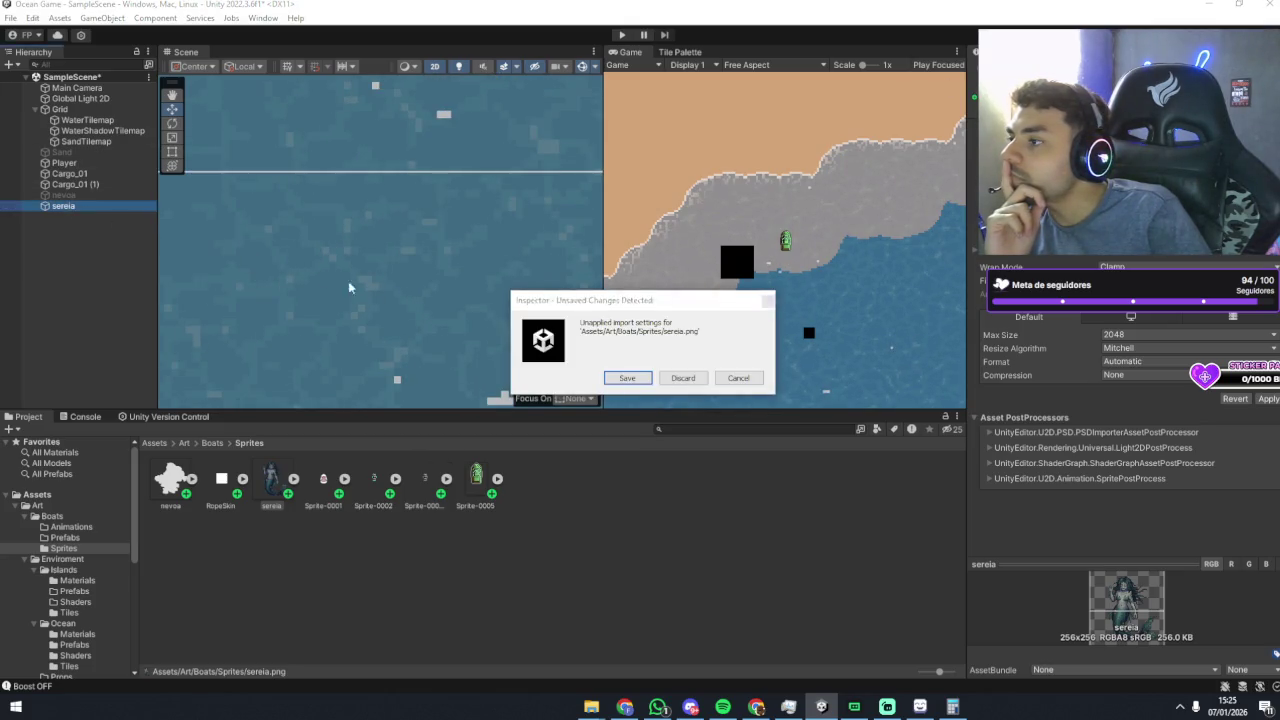
left_click(636, 385)
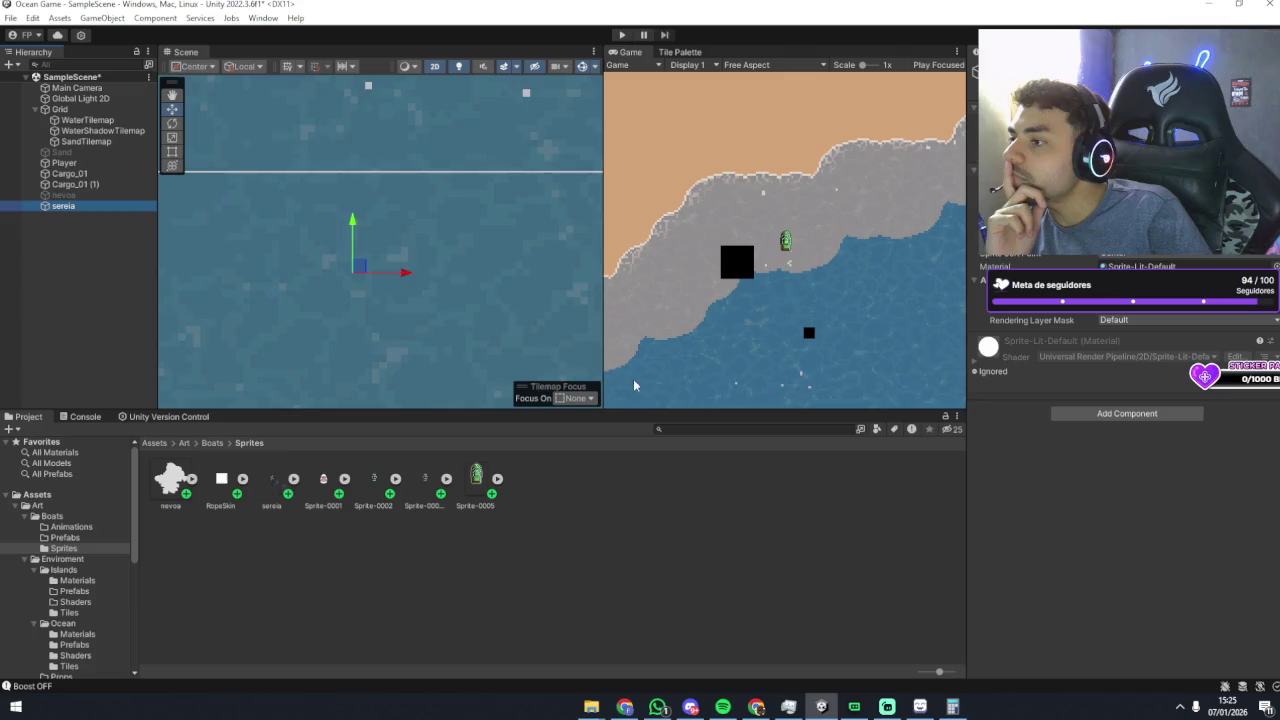
Step: Frame the sereia object, pan to the sand coast, and move it right
double_click(106, 206)
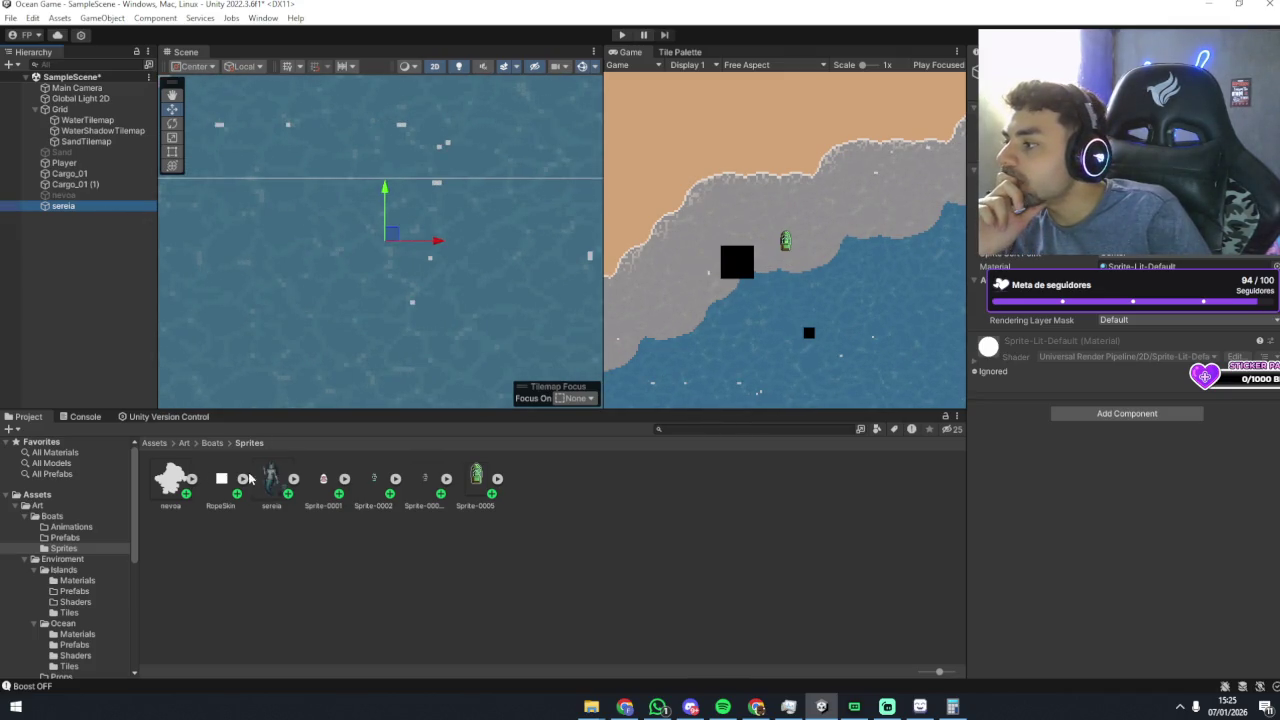
scroll(273, 188, "down", 2)
mouse_move(288, 208)
left_mouse_down()
mouse_move(598, 342)
mouse_move(462, 274)
mouse_move(231, 307)
mouse_move(544, 279)
left_mouse_up()
key("w")
left_click_drag(509, 348, 397, 348)
Step: Expand the sereia asset to show its slices and drag sereia_0 into the scene
left_click(286, 480)
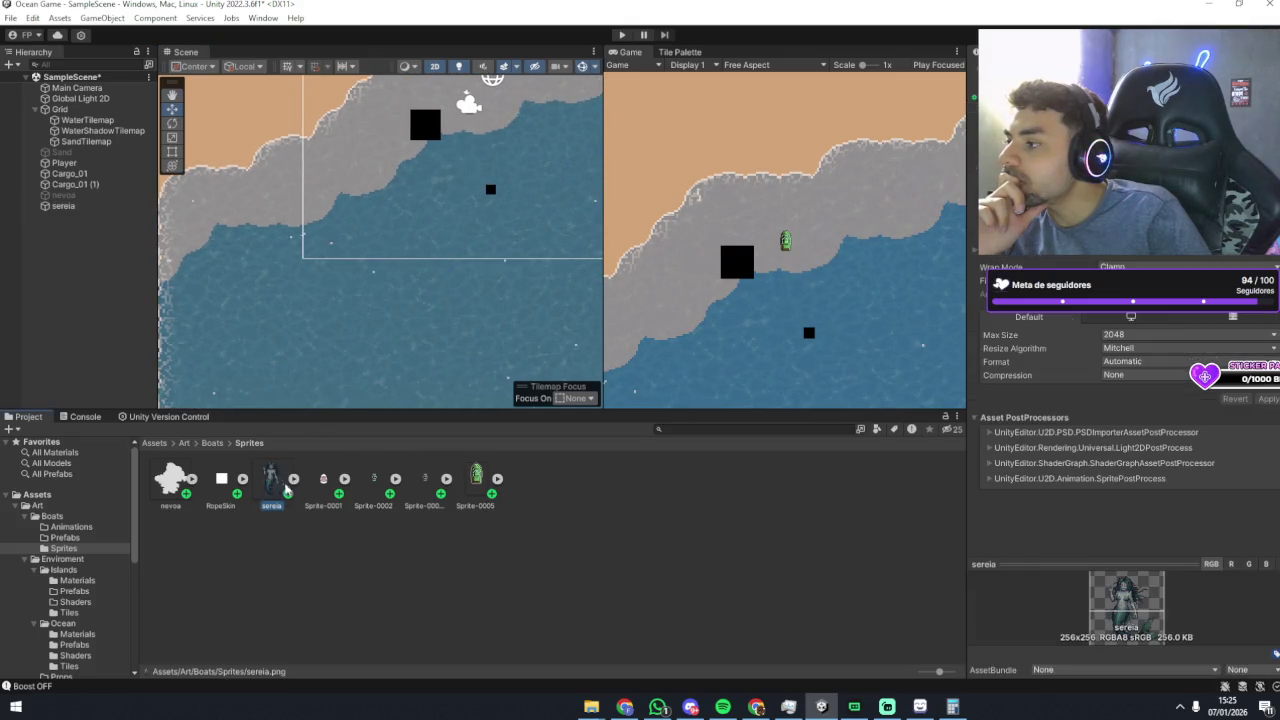
left_click(292, 482)
left_click(63, 205)
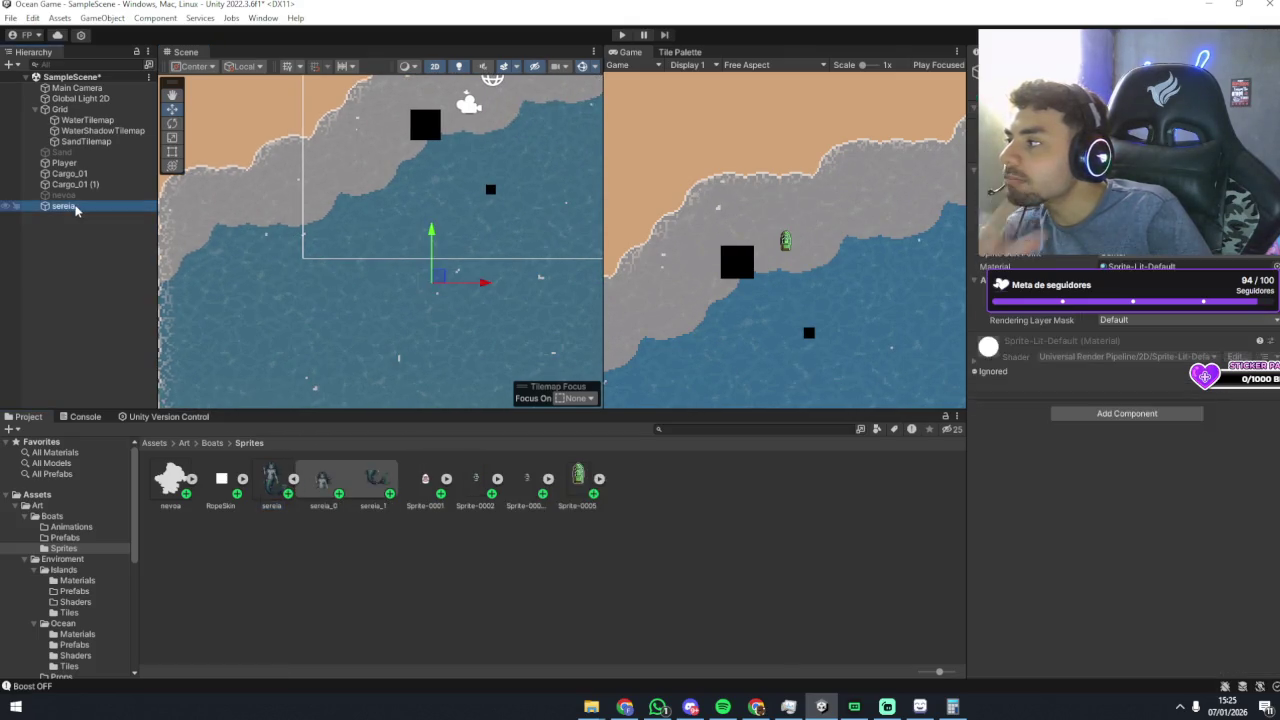
left_click(138, 287)
left_click_drag(322, 482, 116, 224)
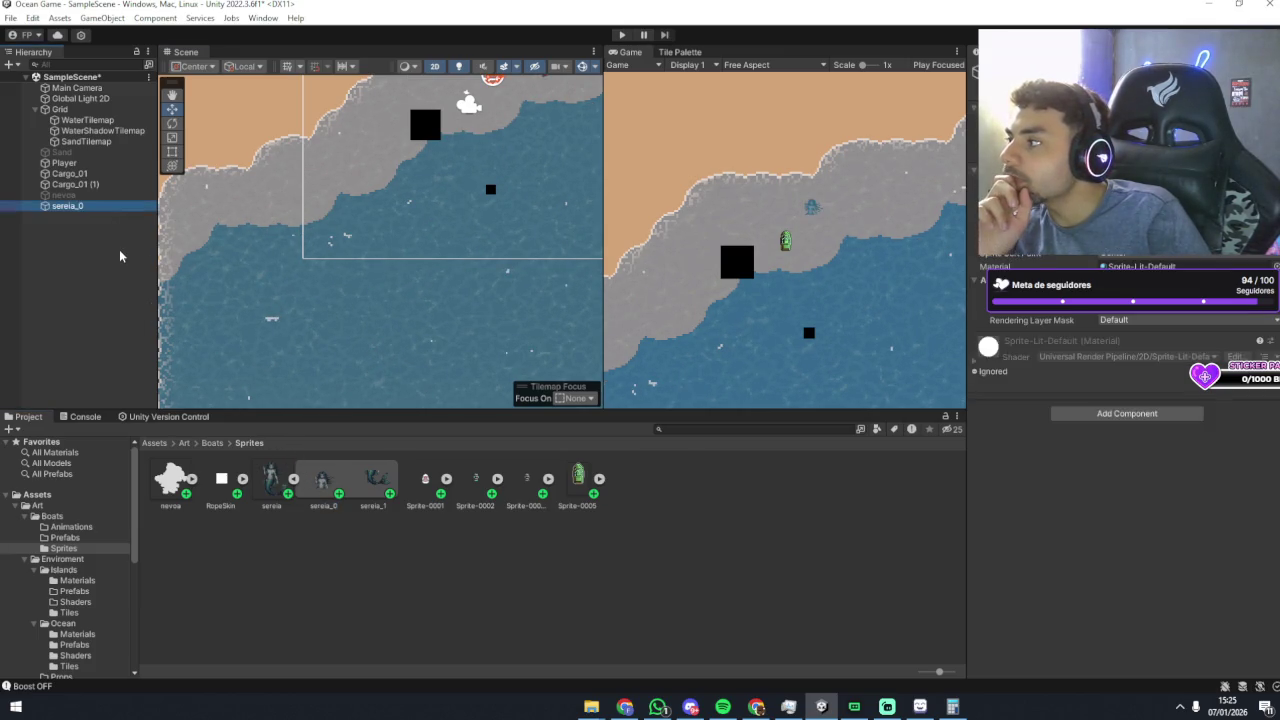
Step: Nest sereia_1 under sereia_0 and move the mermaid piece into the water
left_click(100, 240)
left_click_drag(378, 490, 60, 210)
double_click(65, 206)
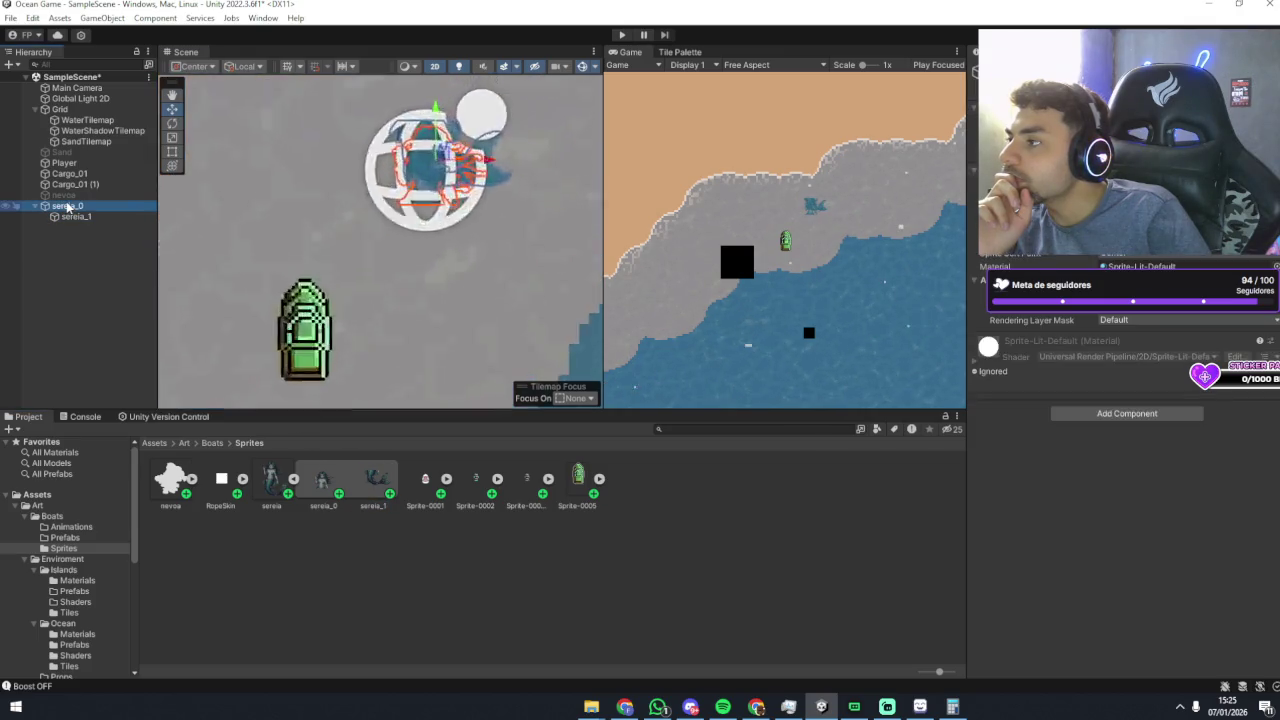
scroll(415, 280, "down", 4)
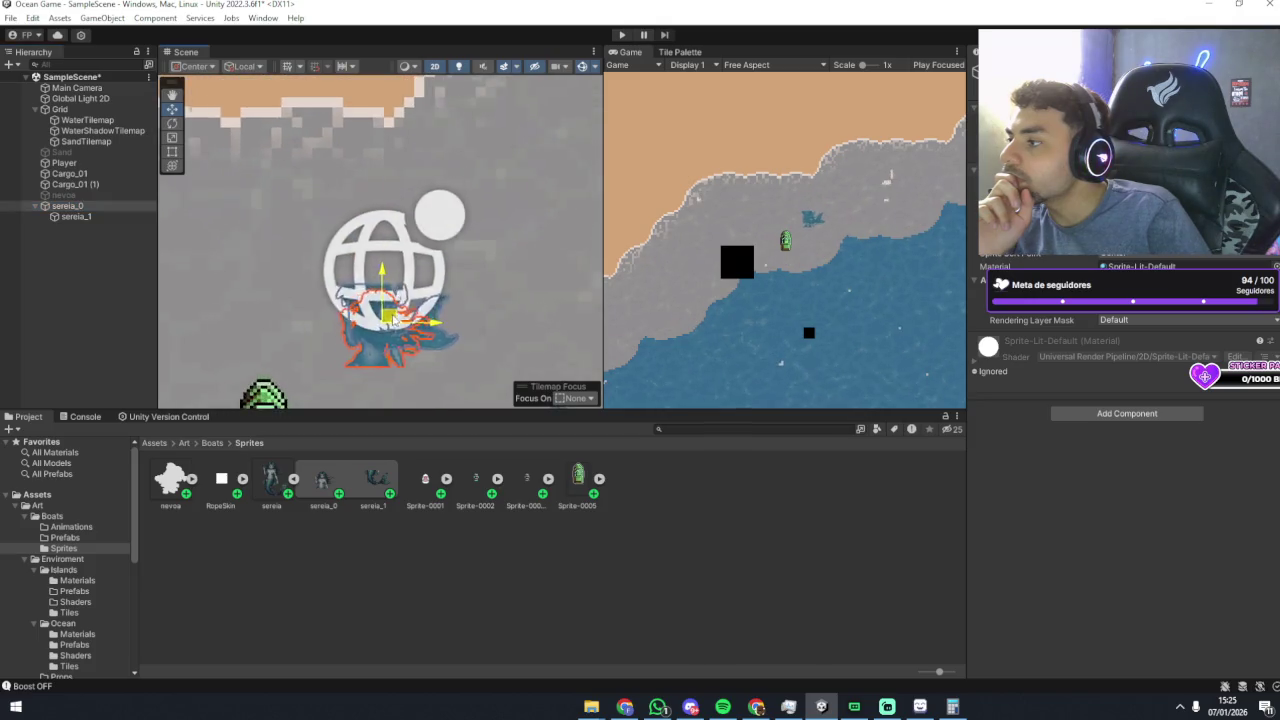
mouse_move(410, 300)
left_mouse_down()
mouse_move(448, 163)
mouse_move(363, 371)
mouse_move(457, 271)
mouse_move(488, 200)
left_mouse_up()
scroll(371, 357, "down", 2)
mouse_move(475, 143)
left_mouse_down()
mouse_move(357, 198)
mouse_move(372, 210)
left_mouse_up()
Step: Nudge the sereia_1 tail down so it meets the upper body
scroll(372, 210, "up", 5)
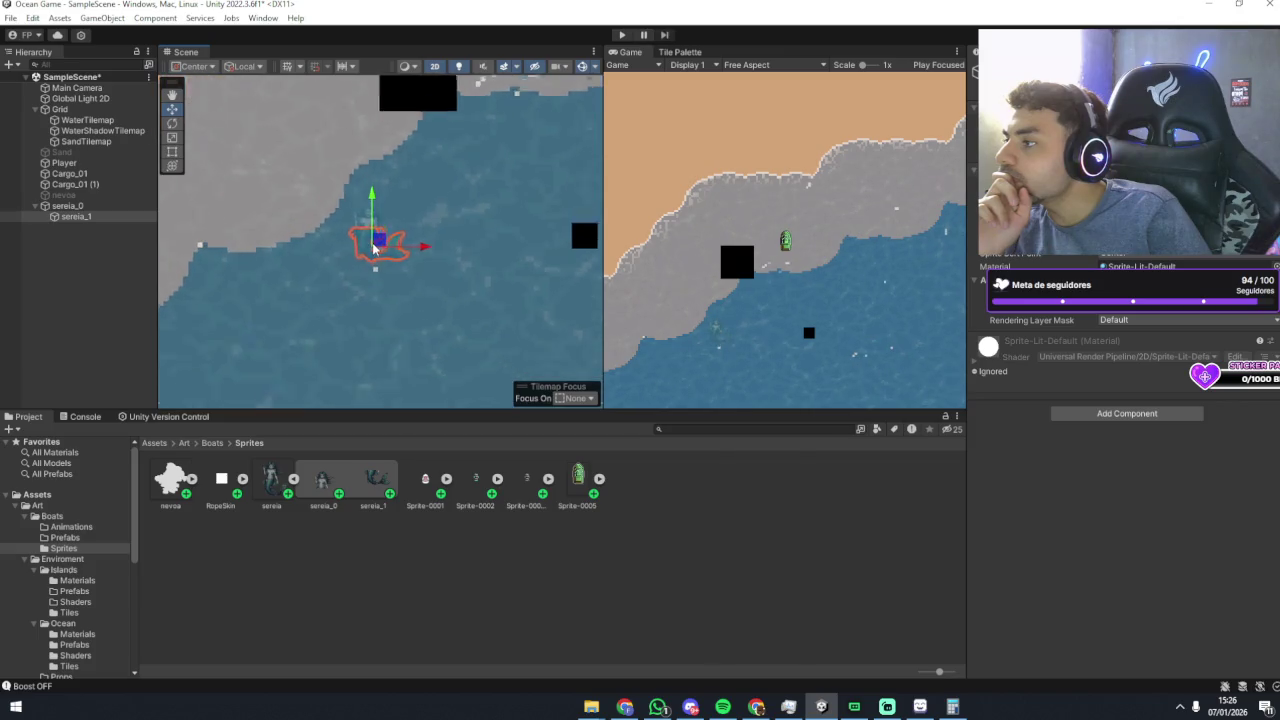
mouse_move(372, 213)
left_mouse_down()
mouse_move(373, 248)
mouse_move(376, 236)
left_mouse_up()
scroll(376, 236, "up", 8)
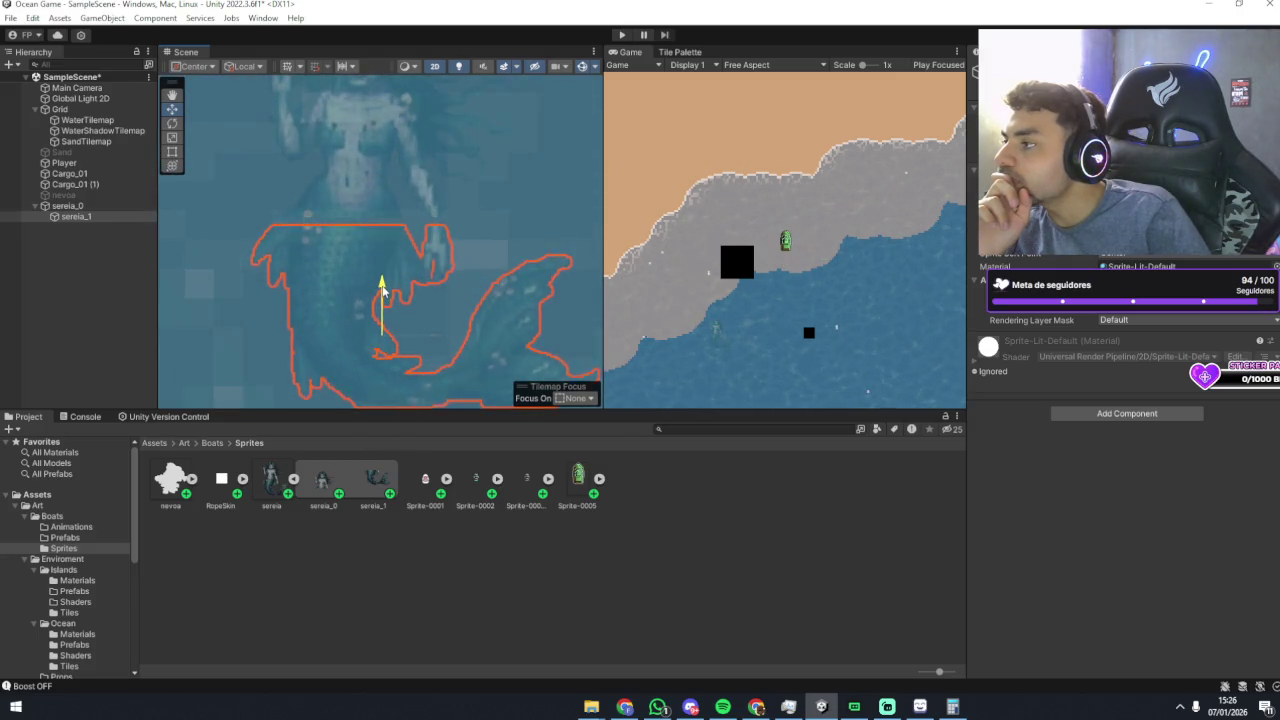
left_click(205, 258)
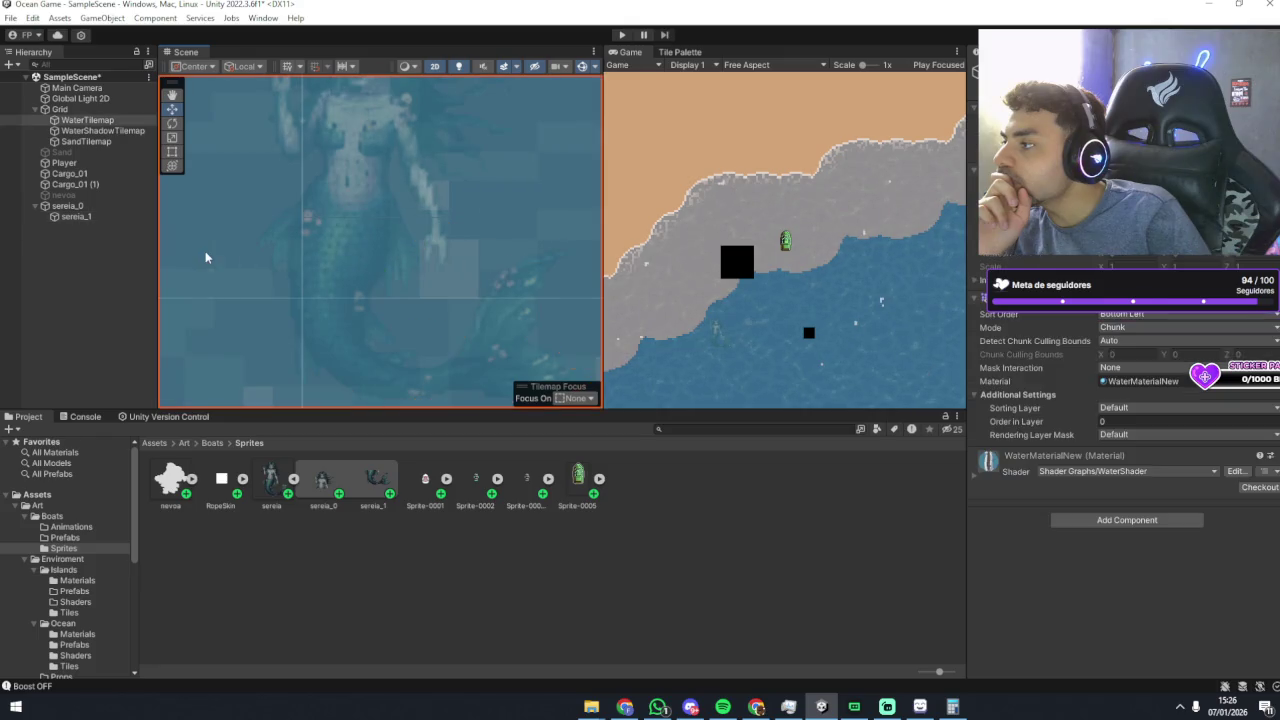
left_click(384, 278)
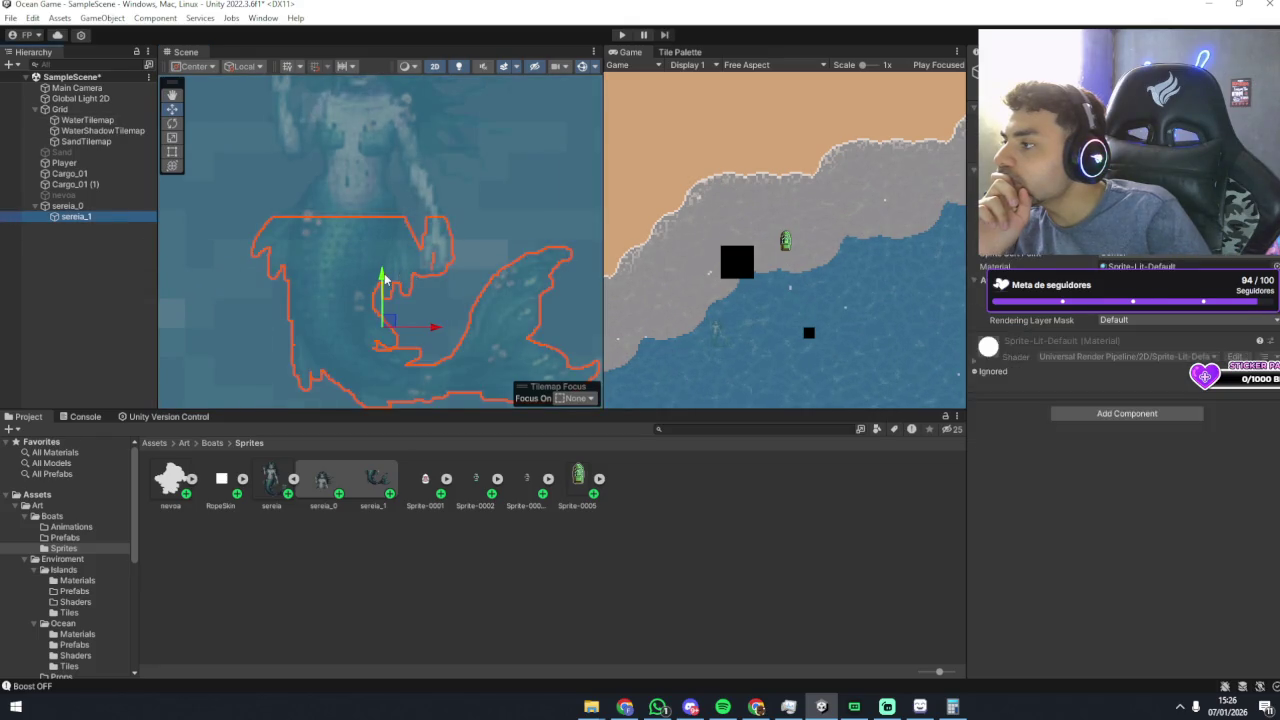
left_click(68, 205)
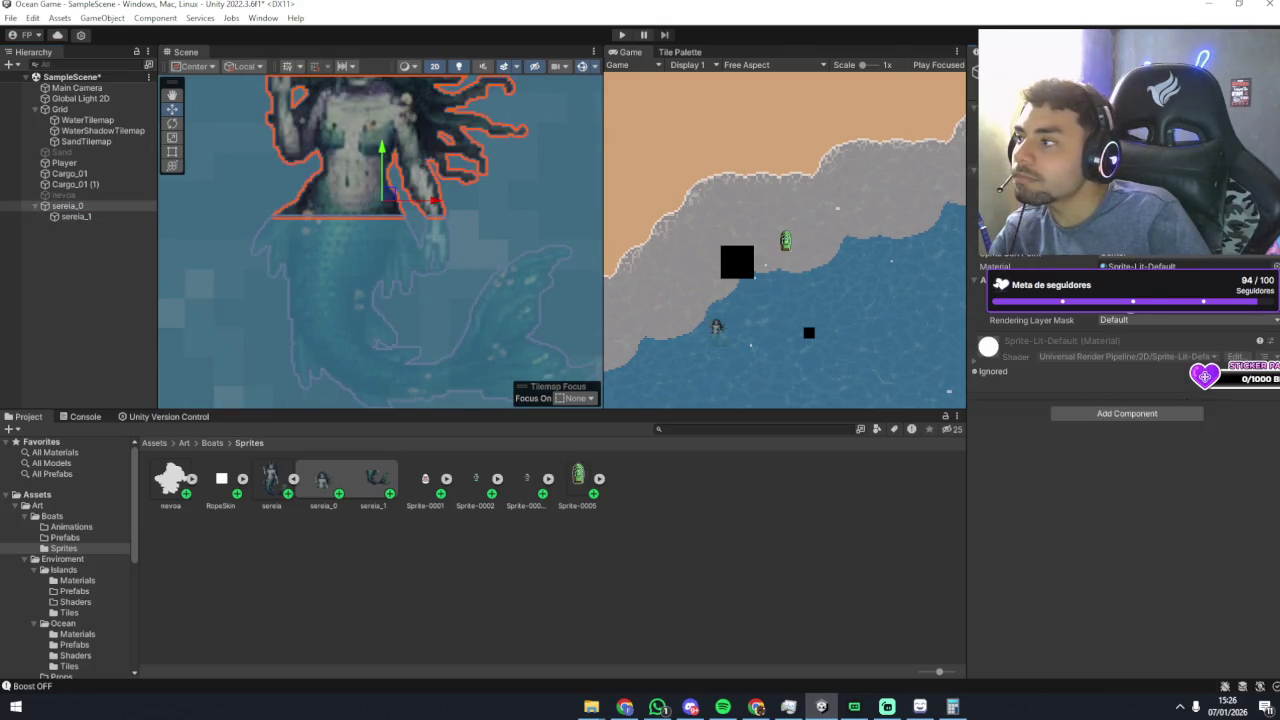
left_click(53, 263)
scroll(445, 245, "down", 10)
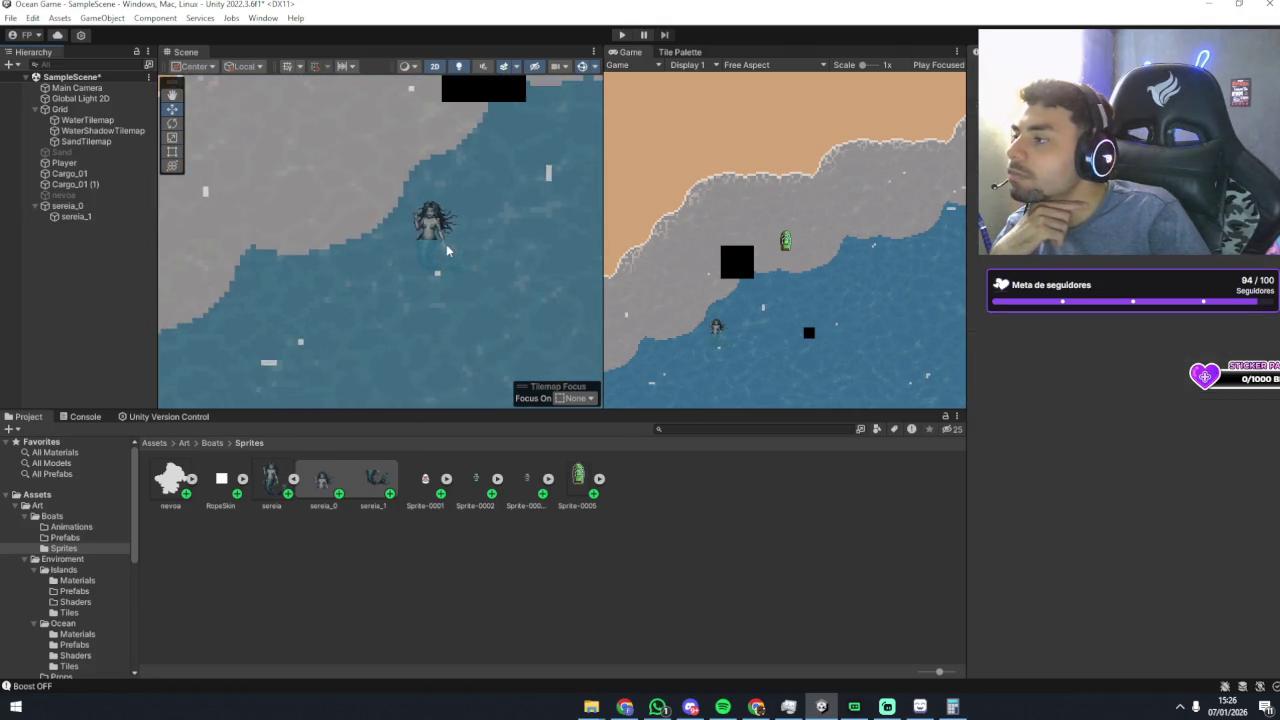
scroll(458, 259, "down", 2)
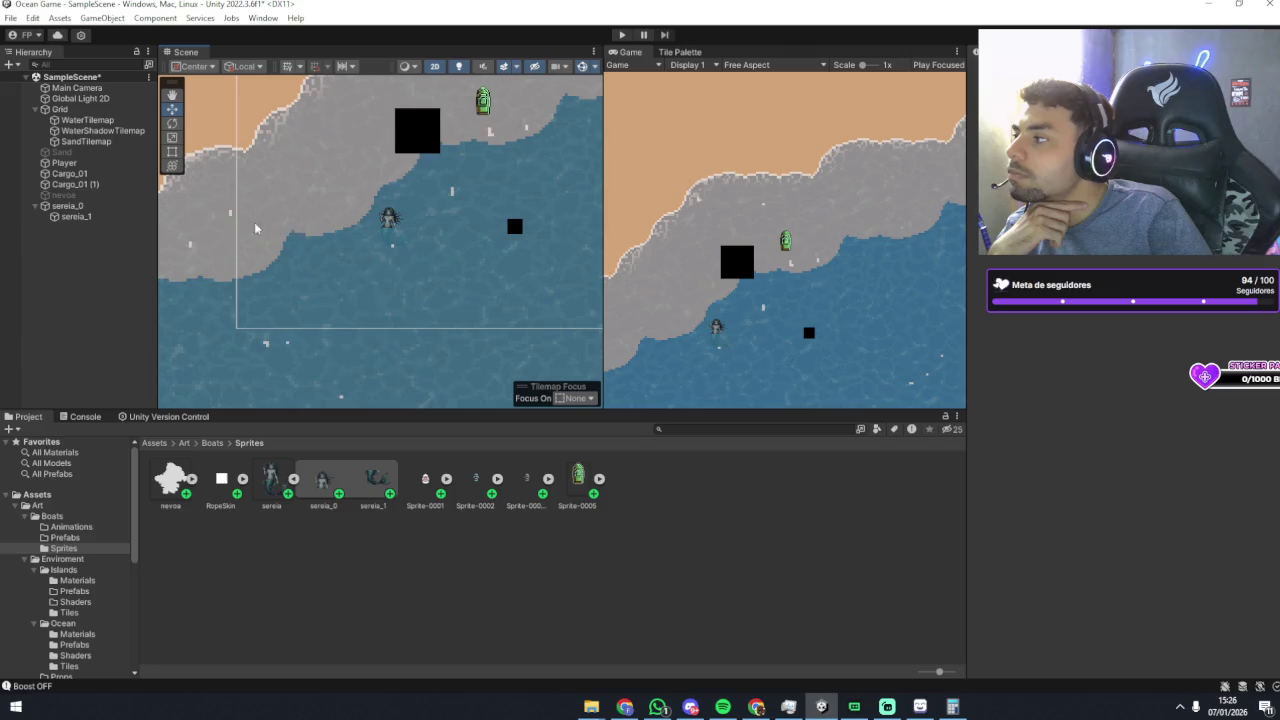
Step: Move sereia_0 further down into the water and zoom in on the mermaid
left_click(388, 218)
mouse_move(388, 218)
left_mouse_down()
mouse_move(381, 338)
mouse_move(376, 291)
left_mouse_up()
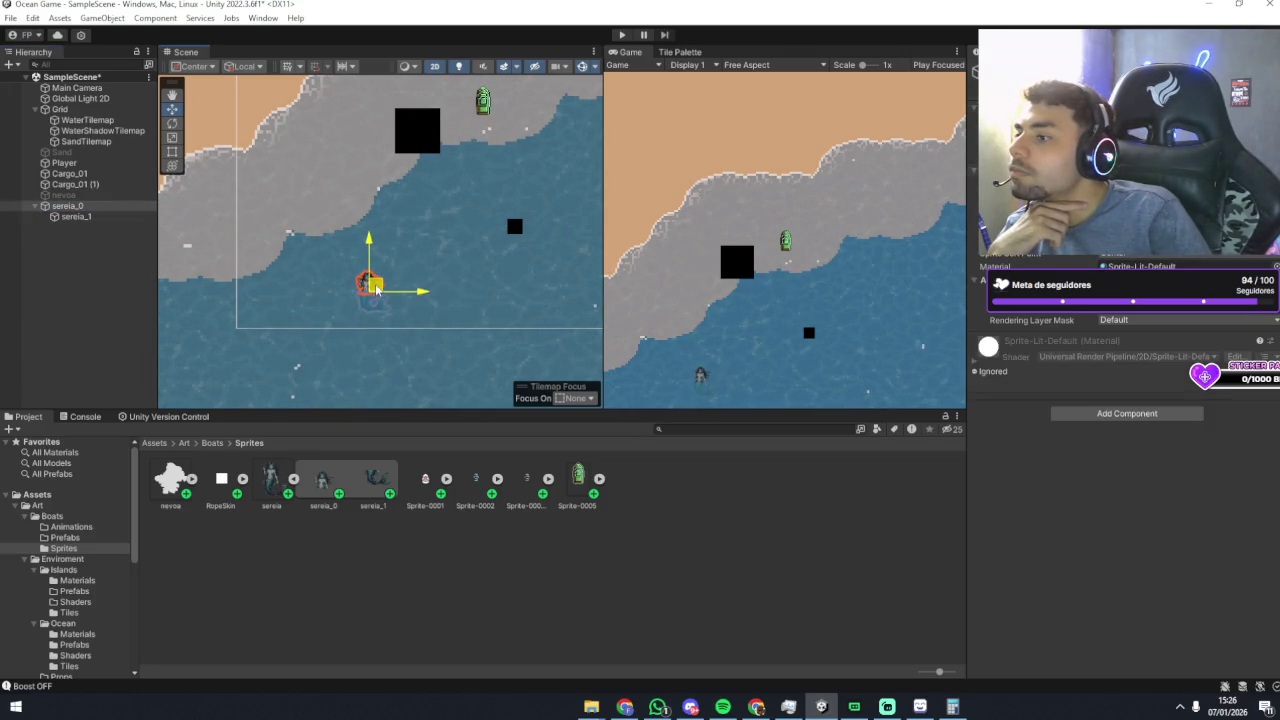
left_click(238, 298)
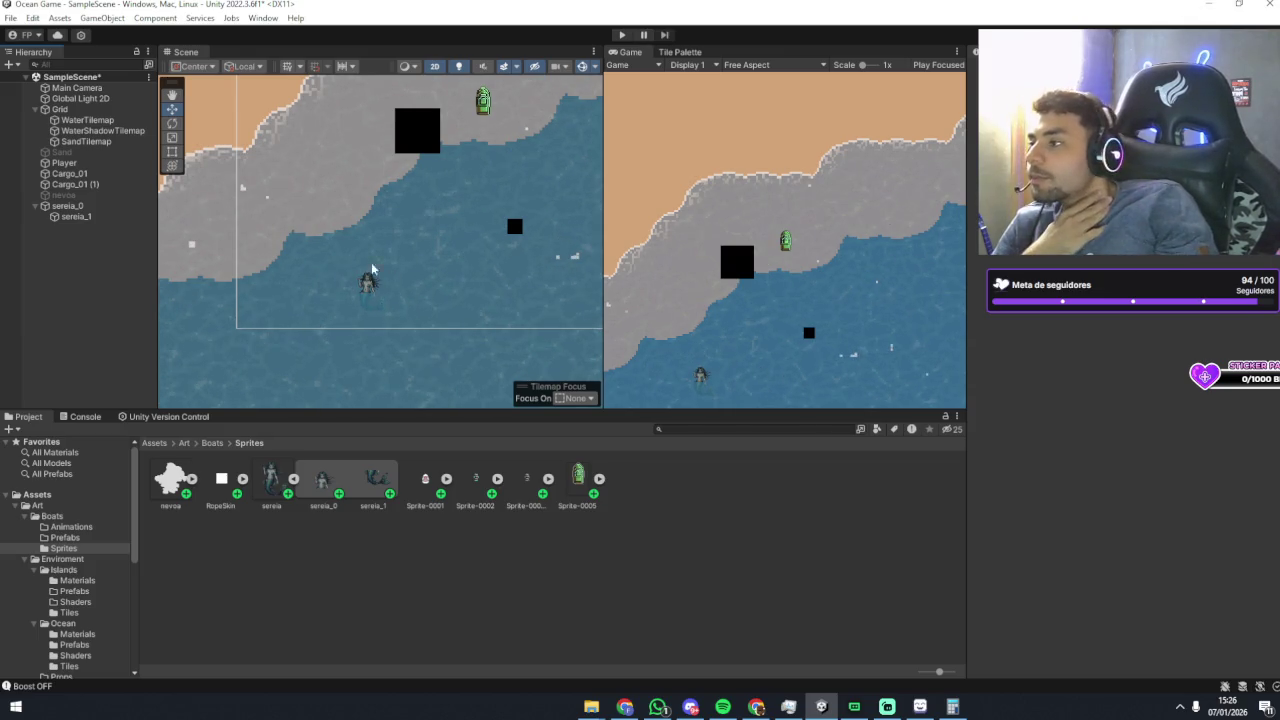
left_click(369, 284)
left_click(68, 205)
scroll(421, 258, "up", 4)
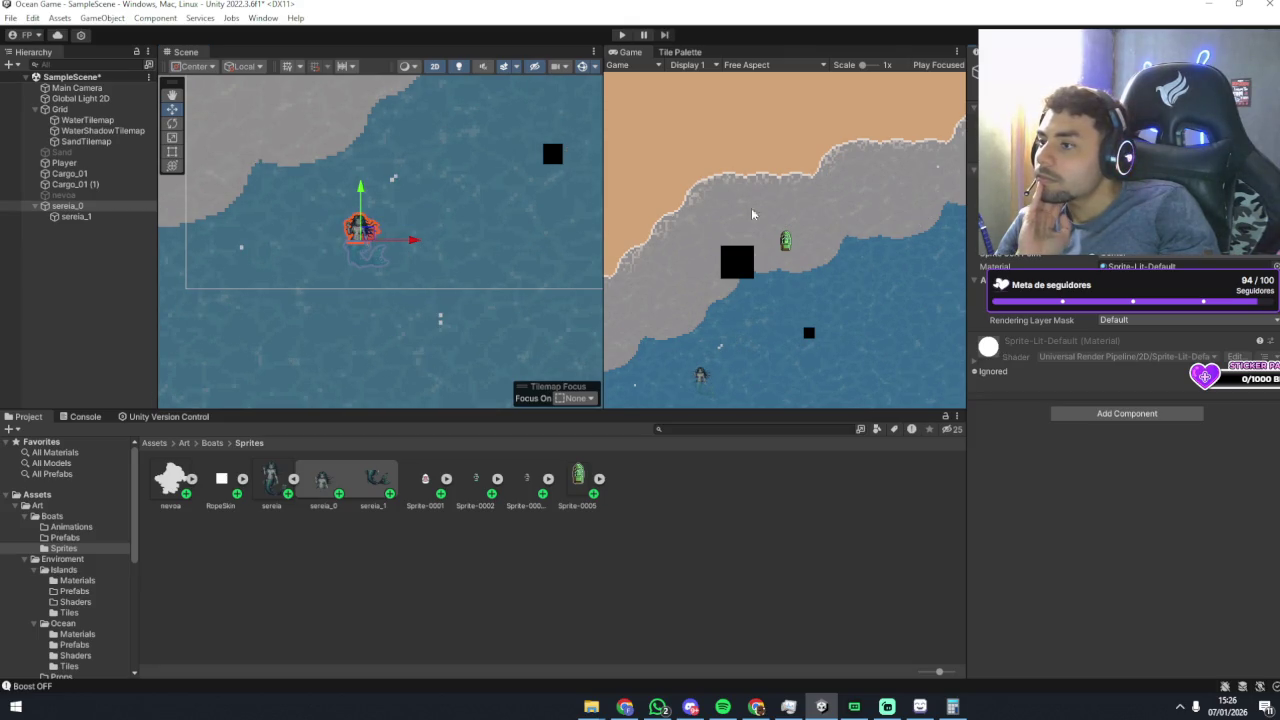
left_click(62, 206)
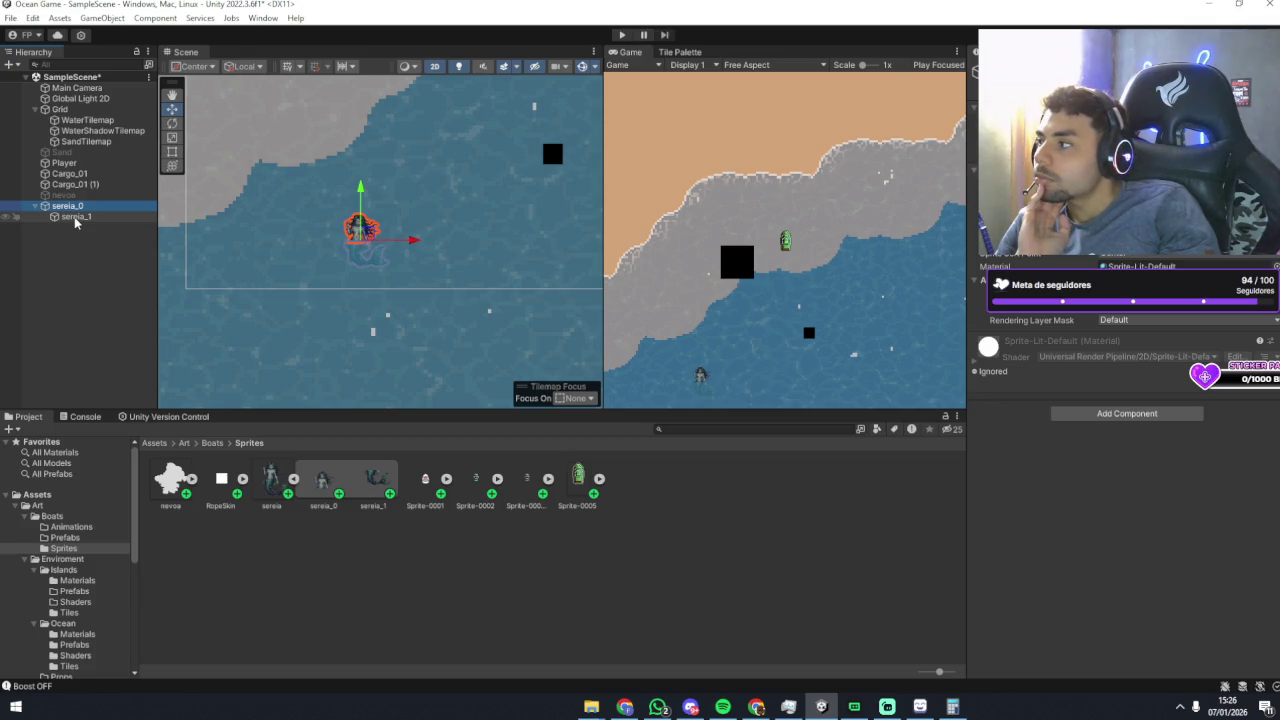
right_click(88, 258)
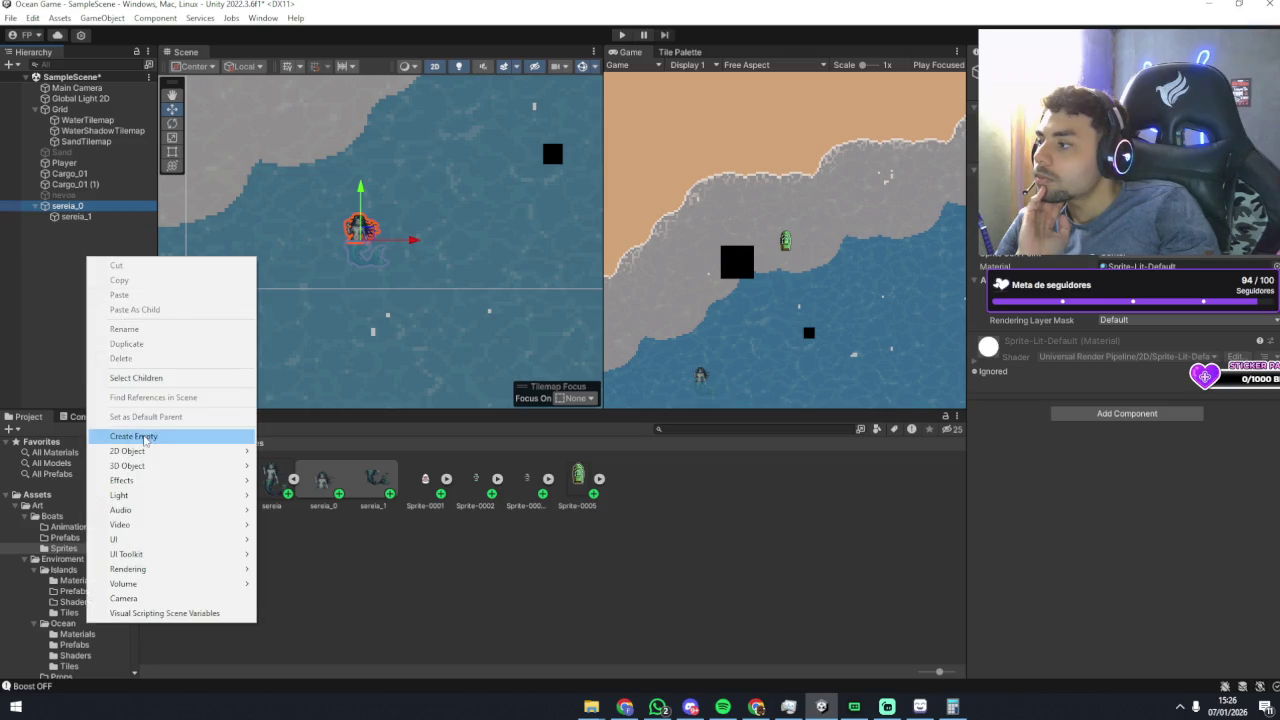
Step: Create an empty GameObject and parent sereia_0 and sereia_1 under it
left_click(143, 437)
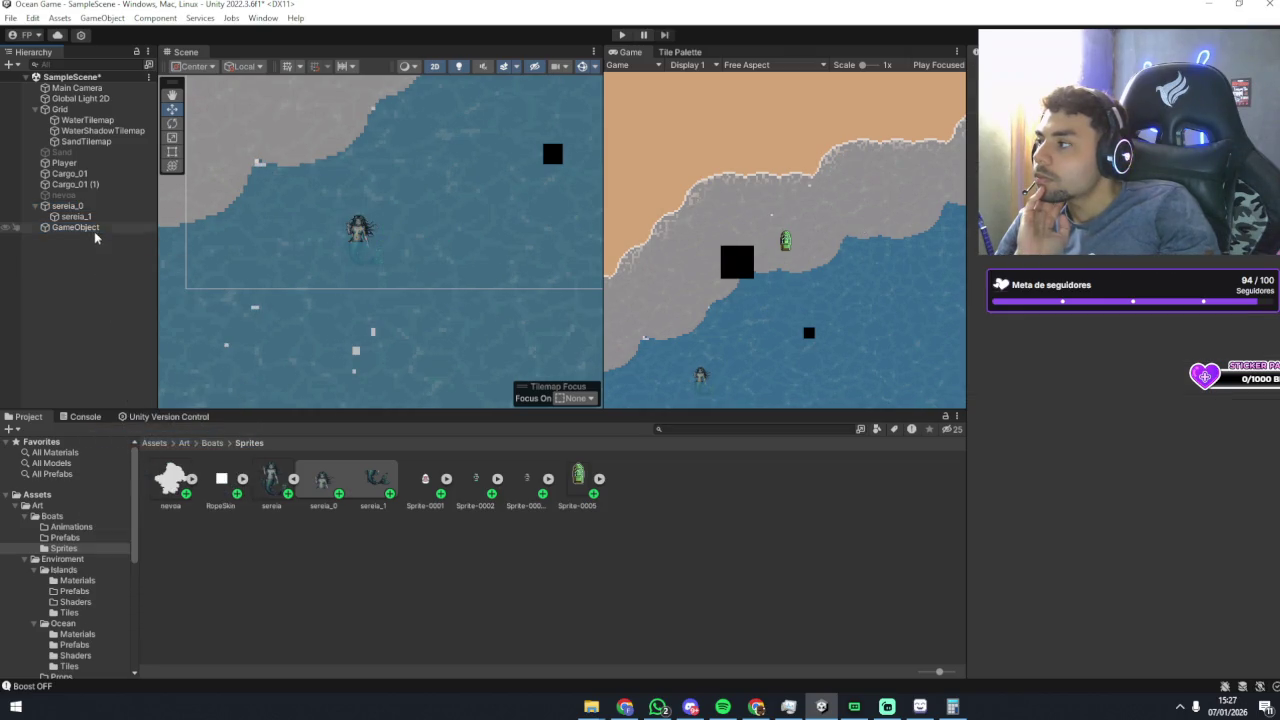
mouse_move(68, 206)
left_mouse_down()
mouse_move(76, 230)
mouse_move(75, 206)
left_mouse_up()
left_click(75, 205)
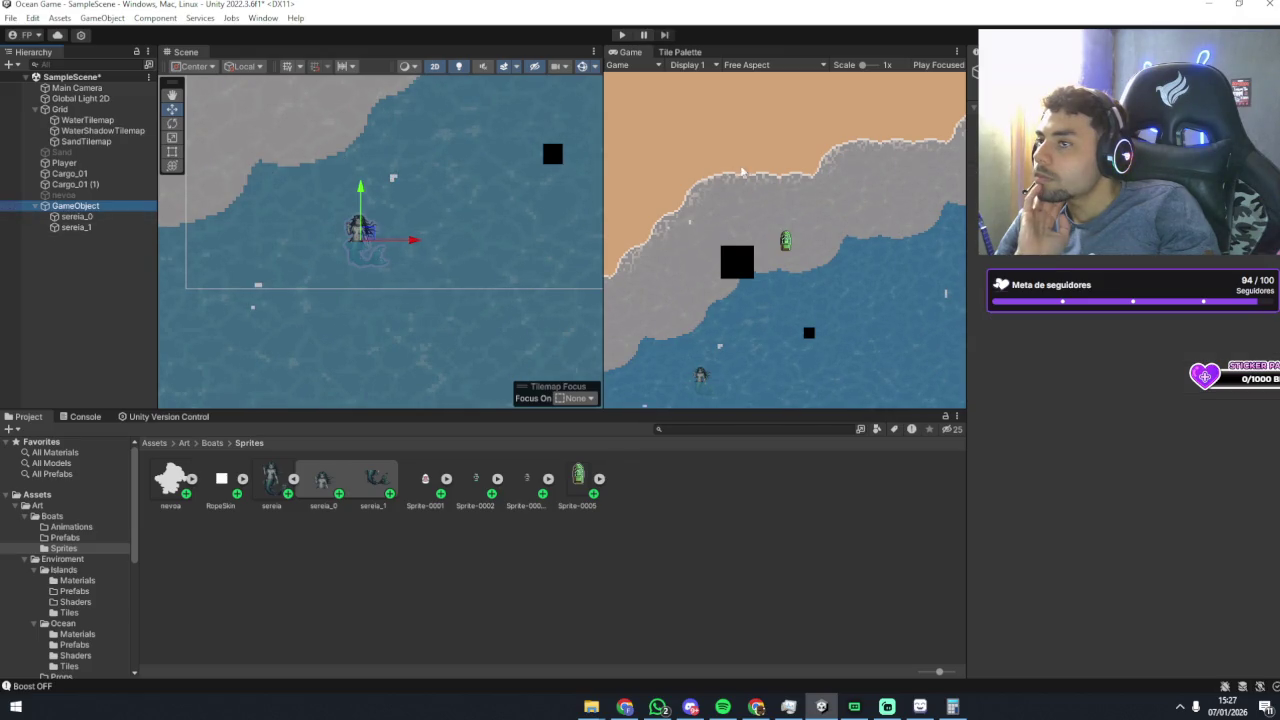
left_click(76, 216)
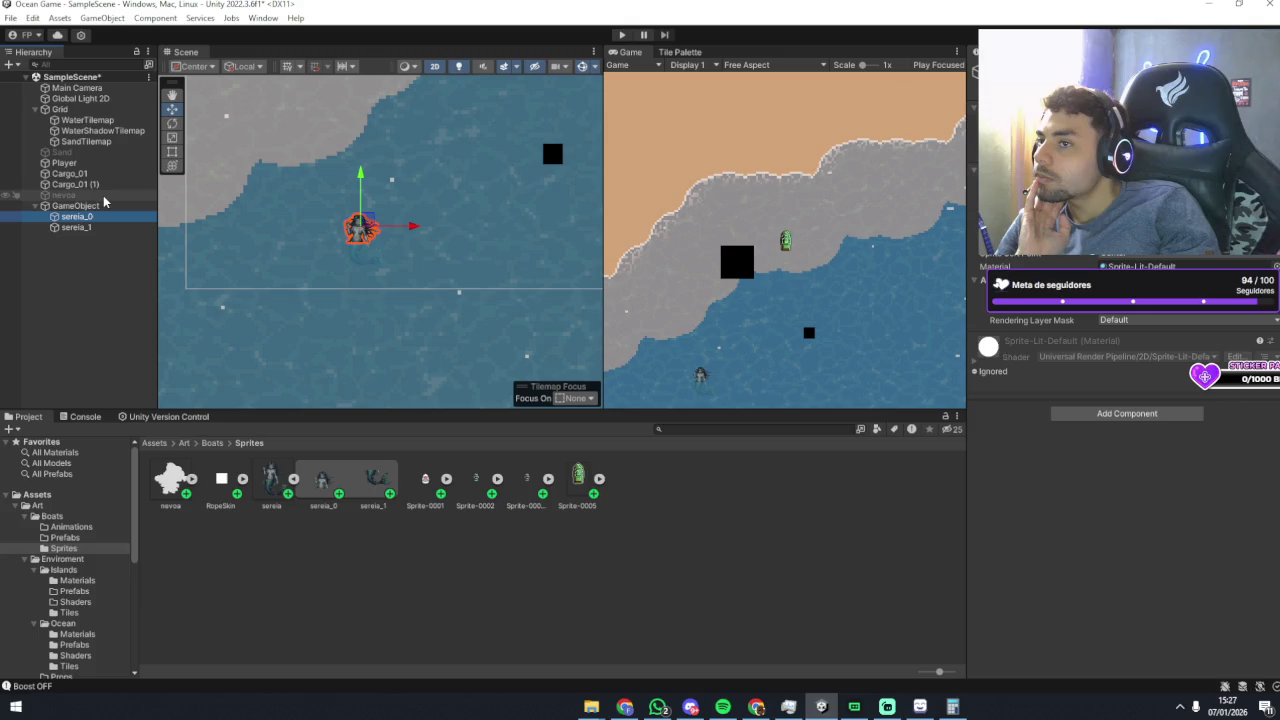
left_click(102, 205)
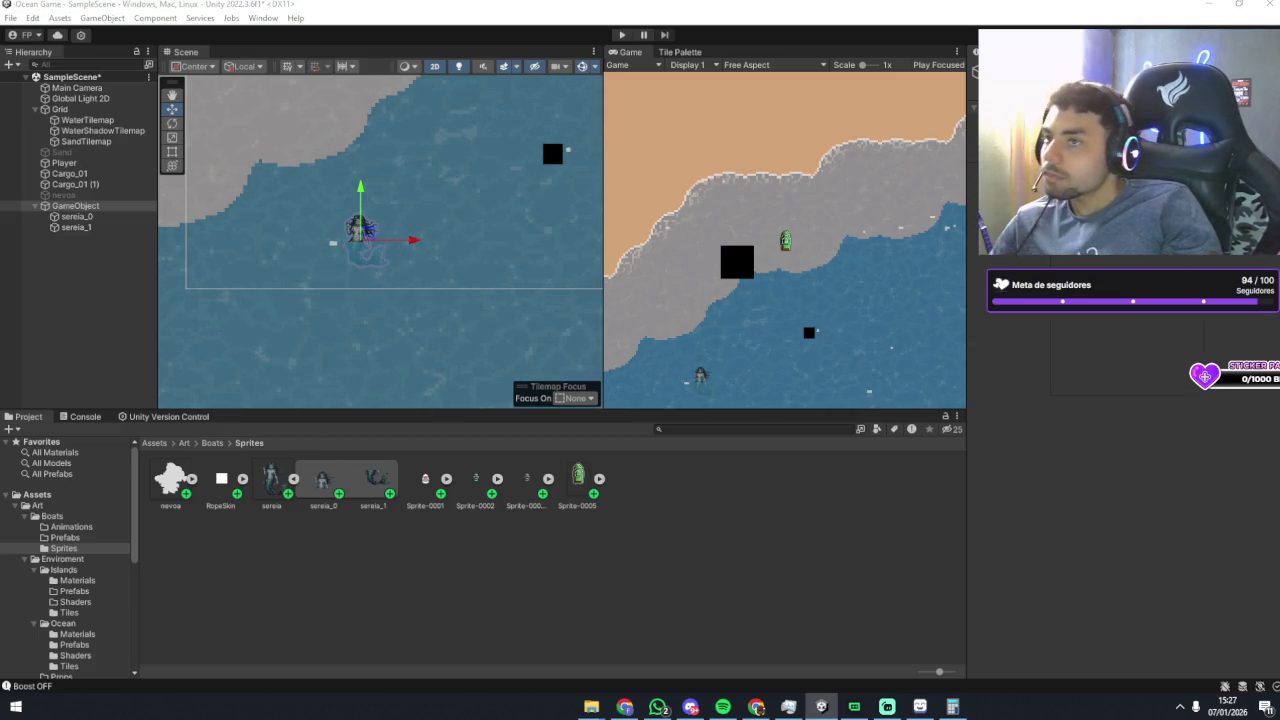
left_click(1127, 212)
type("renderer")
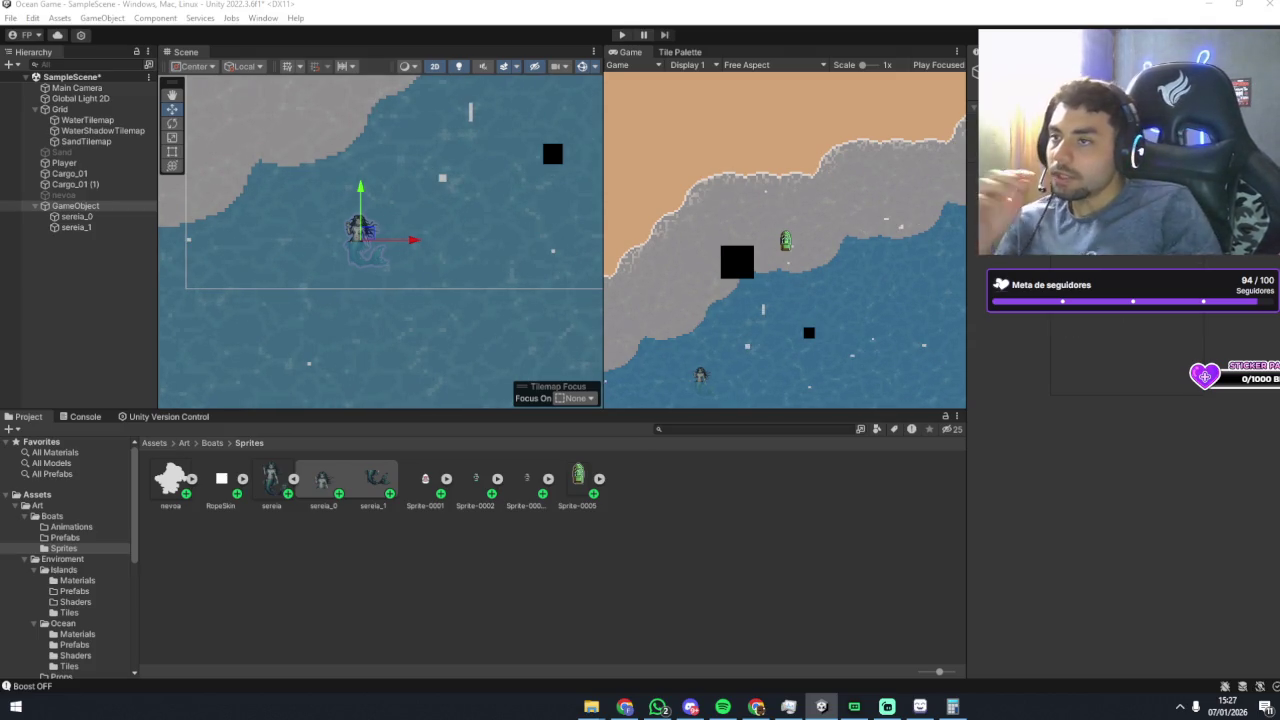
key("Return")
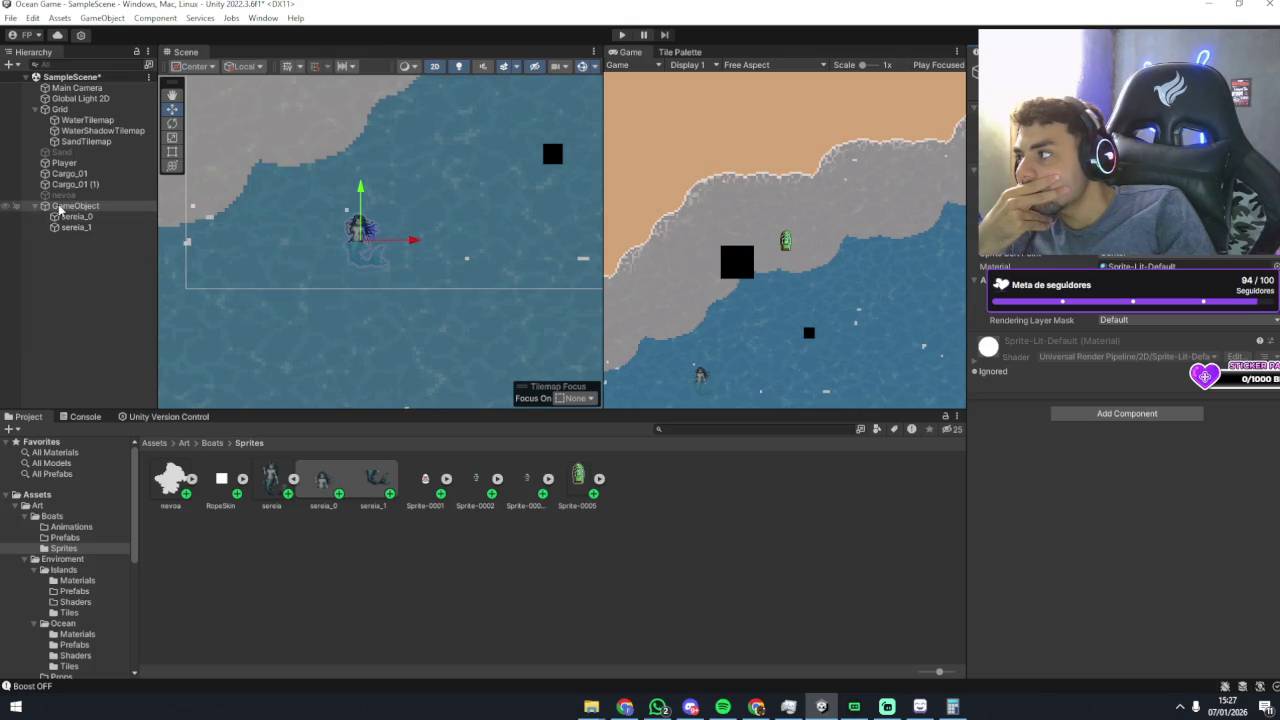
right_click(1135, 265)
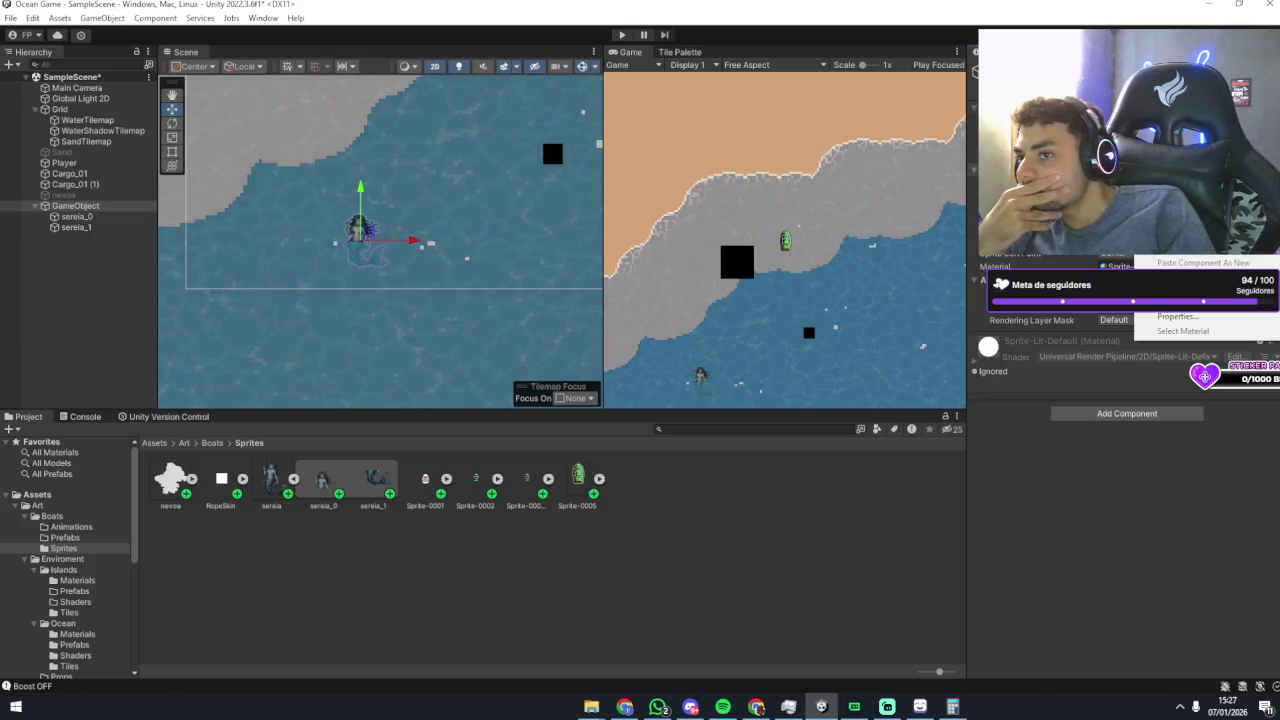
left_click(1183, 330)
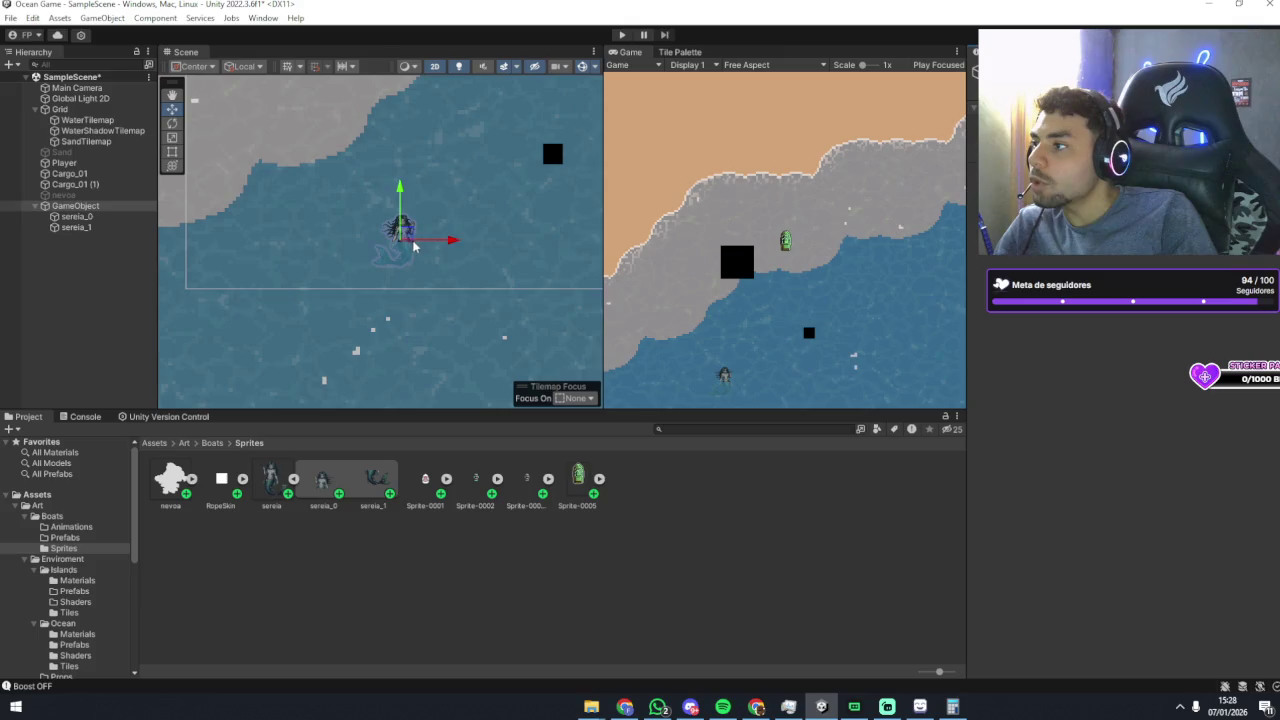
Step: Shift the mermaid group, reselect GameObject, and pan to show the shore and boat
left_click_drag(402, 238, 381, 245)
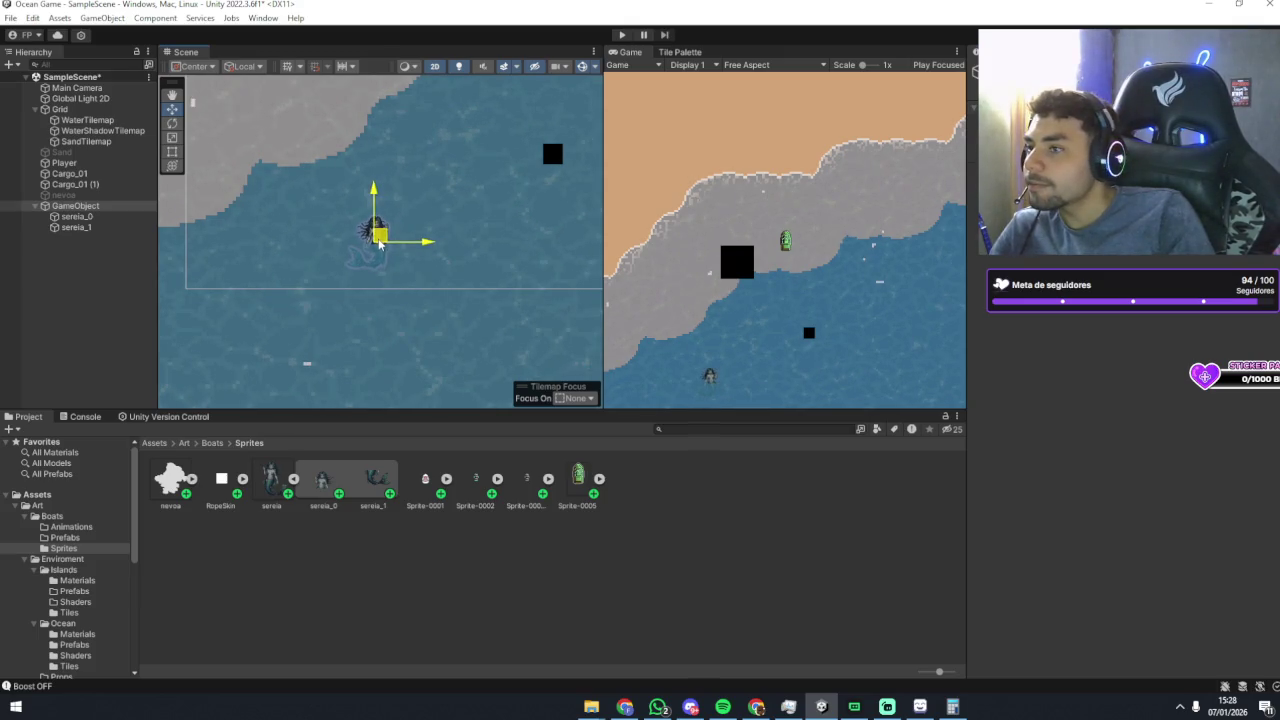
left_click(72, 272)
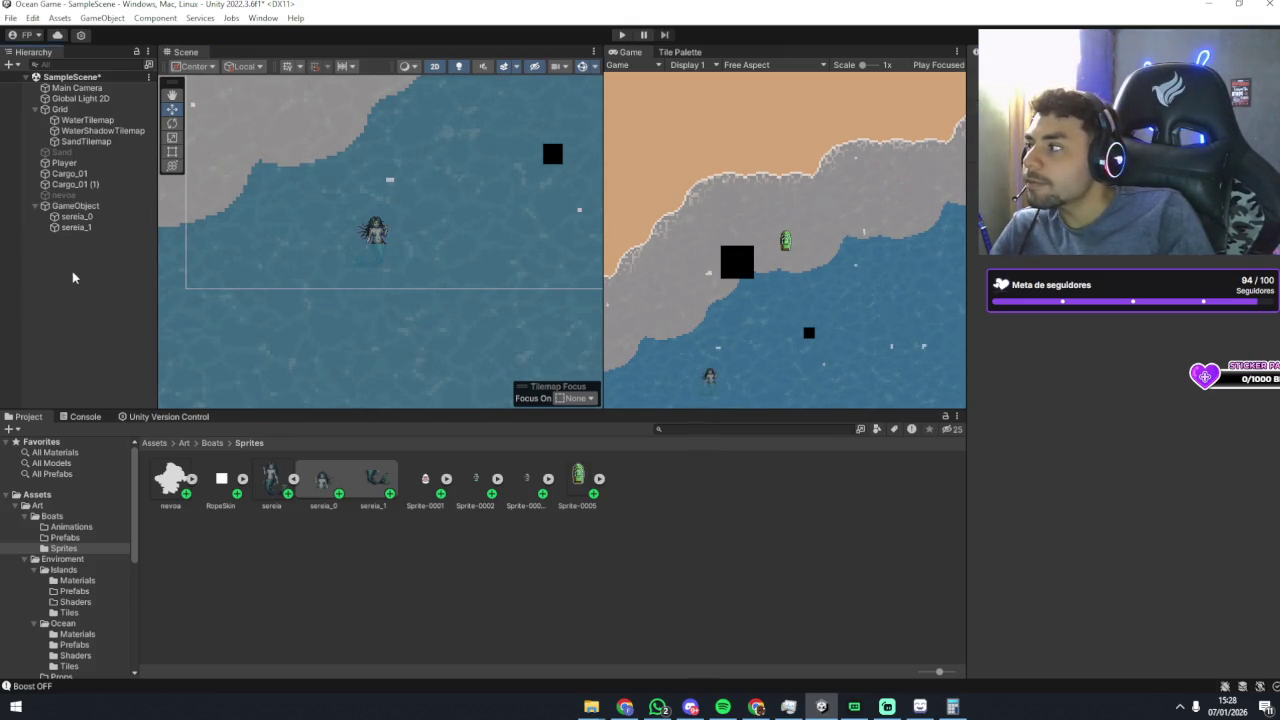
left_click(100, 227)
left_click(100, 205)
left_click(104, 195)
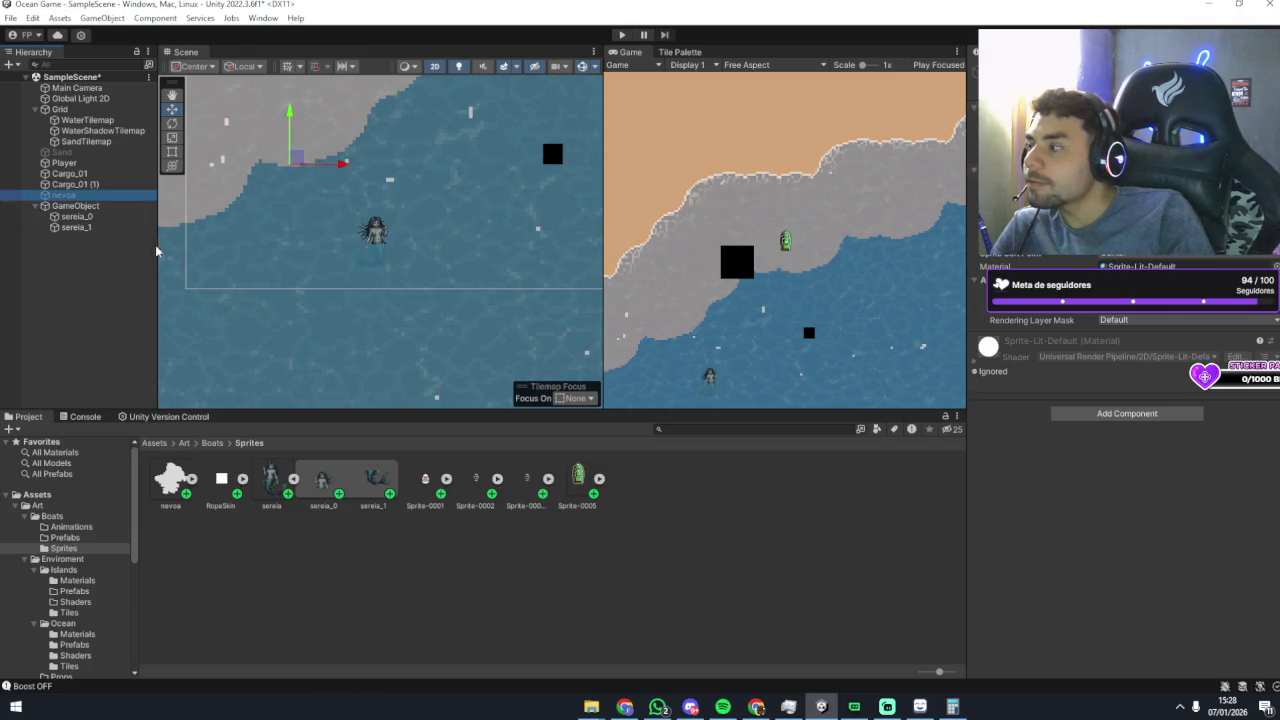
left_click(109, 208)
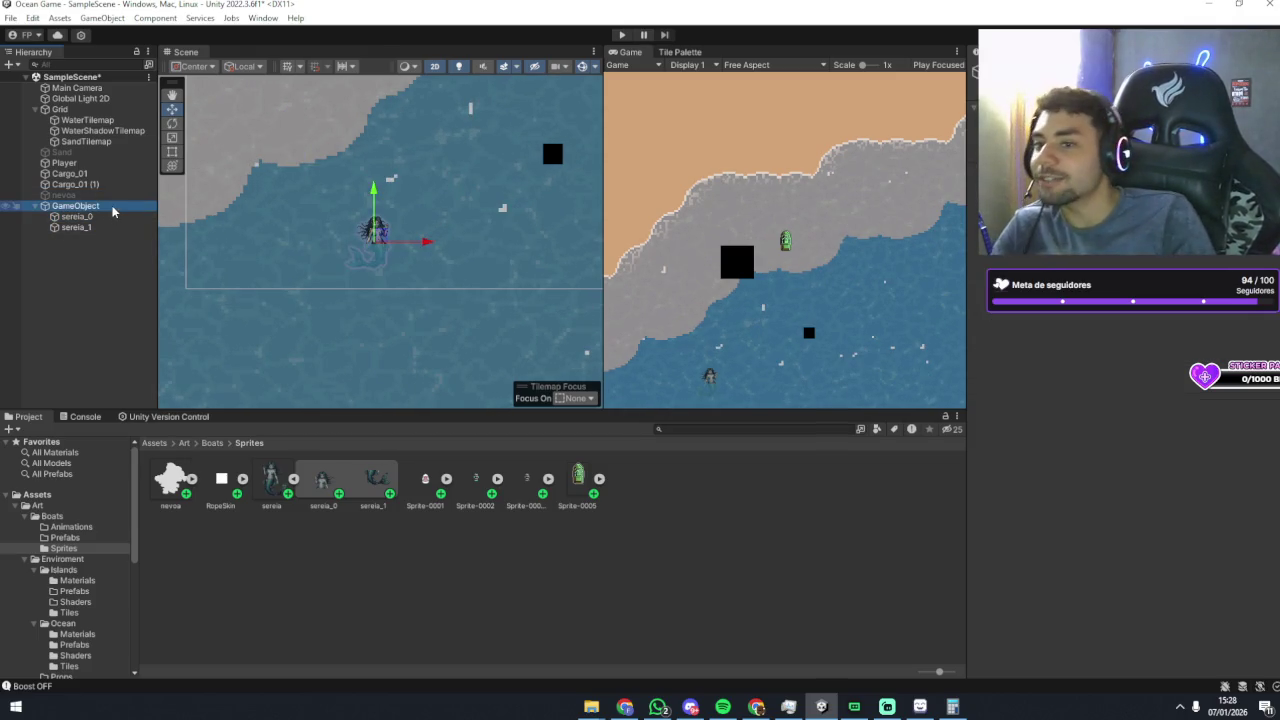
scroll(396, 197, "down", 3)
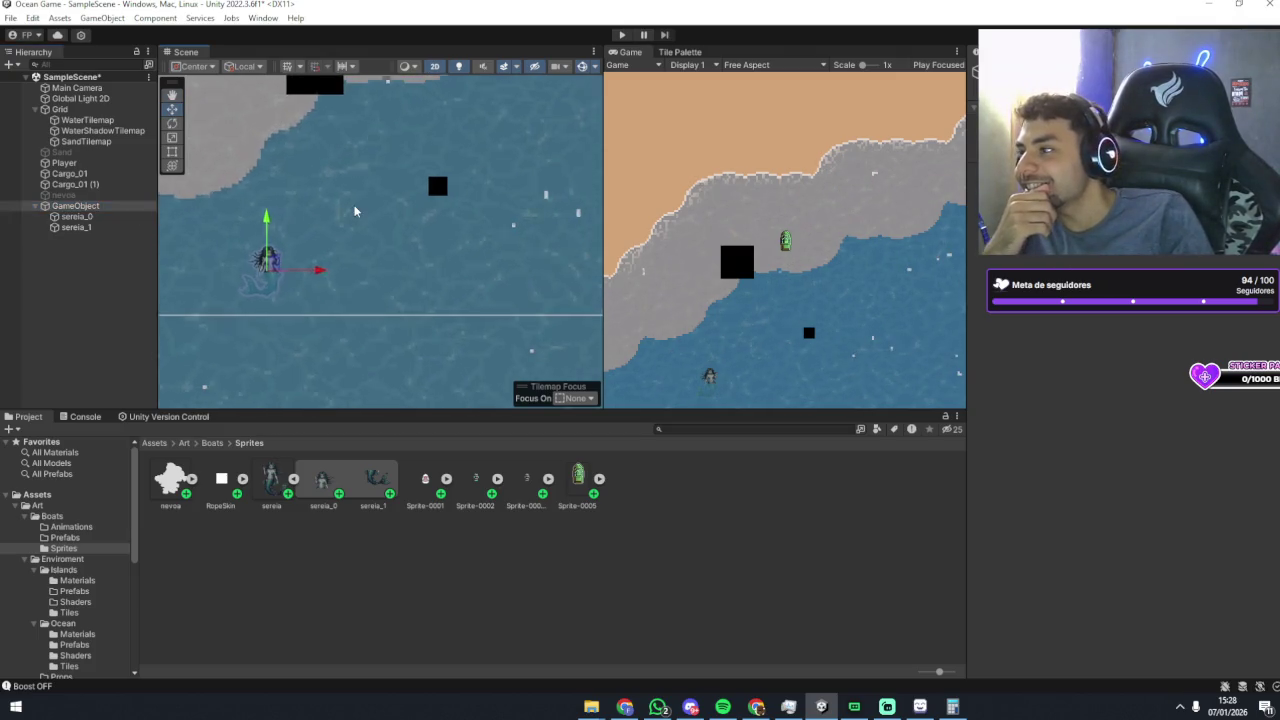
left_click_drag(336, 213, 424, 226)
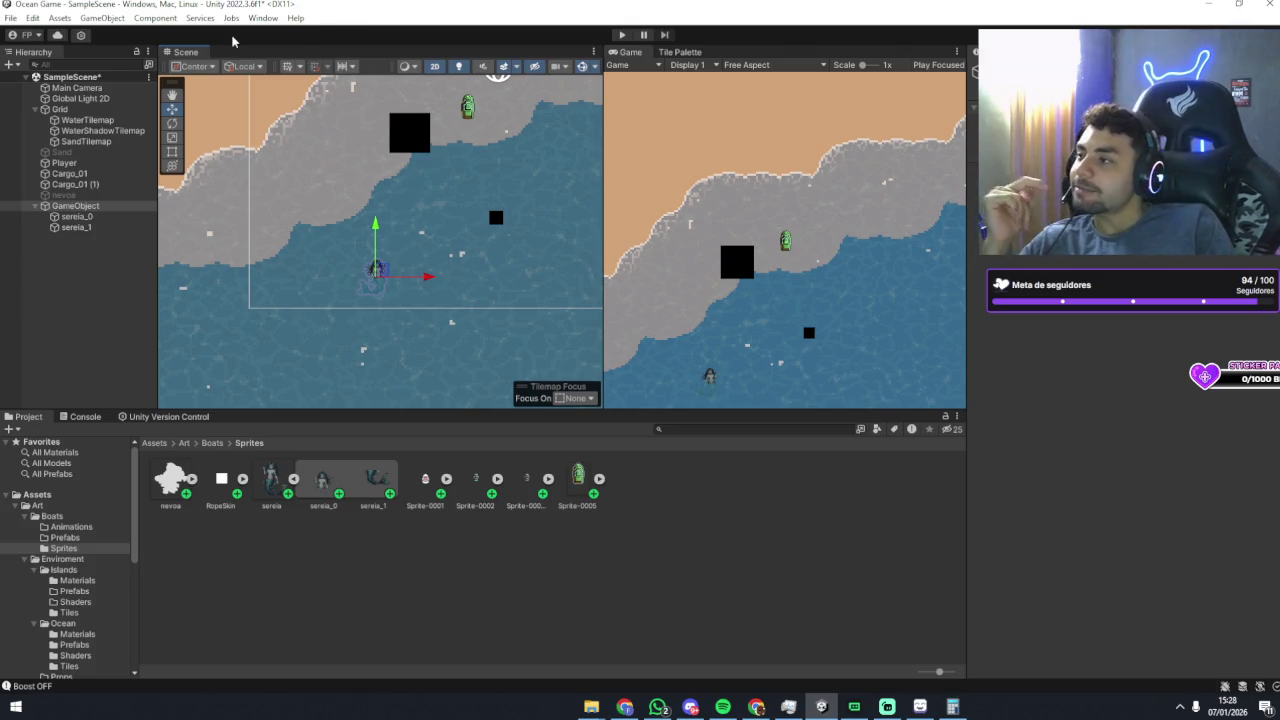
scroll(389, 258, "right", 2)
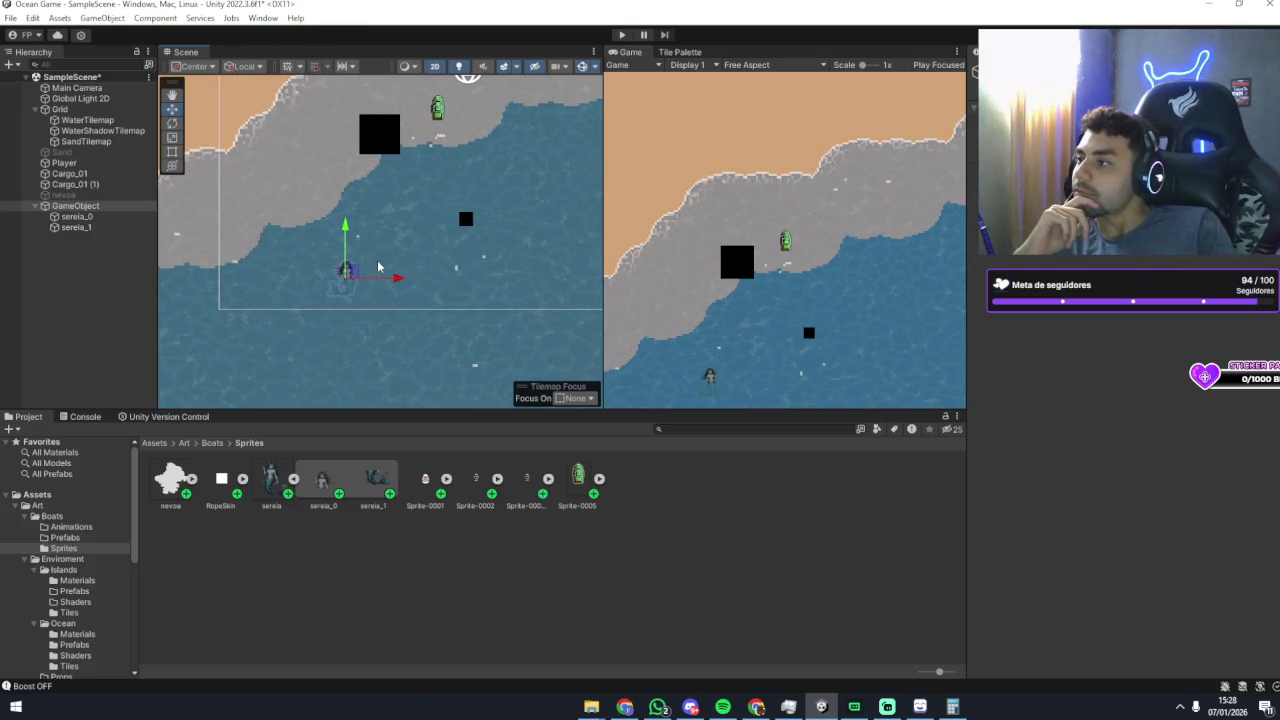
Step: Move the mermaid group up and left in the water and frame it
left_click_drag(354, 274, 335, 256)
scroll(348, 252, "up", 1)
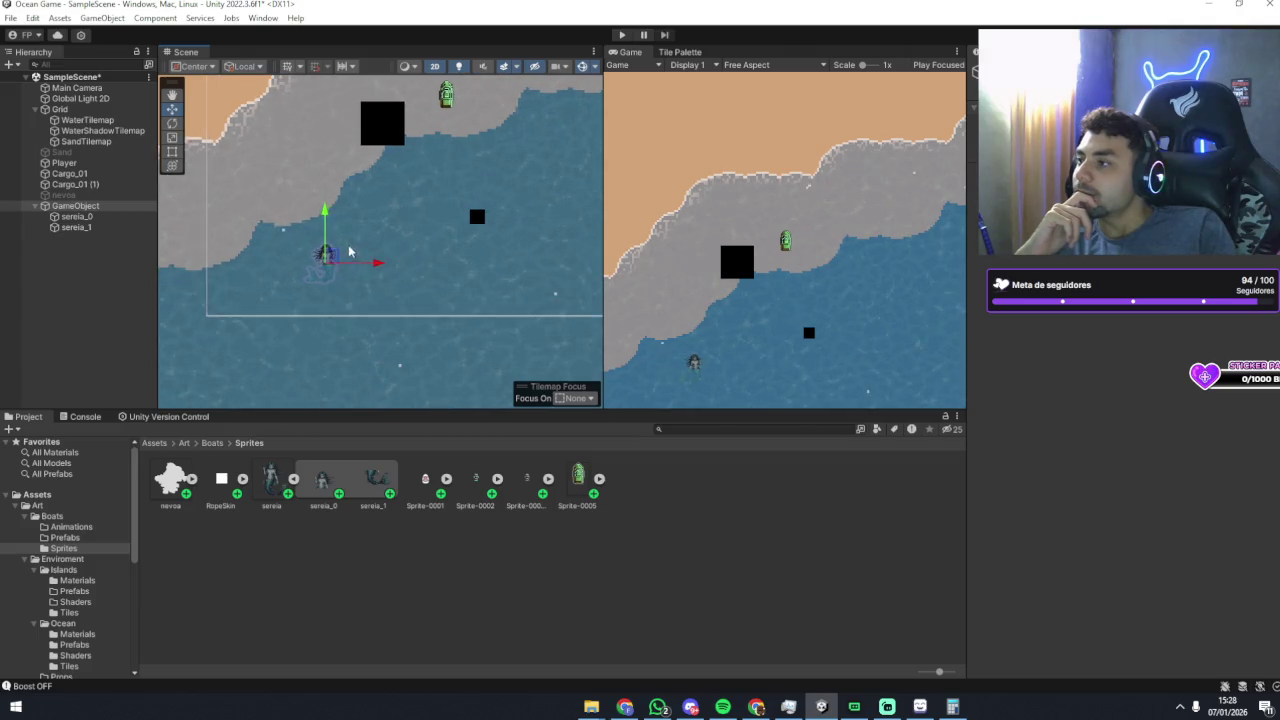
key("f")
key("q")
left_click_drag(428, 235, 424, 235)
key("w")
scroll(411, 262, "up", 1)
left_click_drag(411, 258, 397, 255)
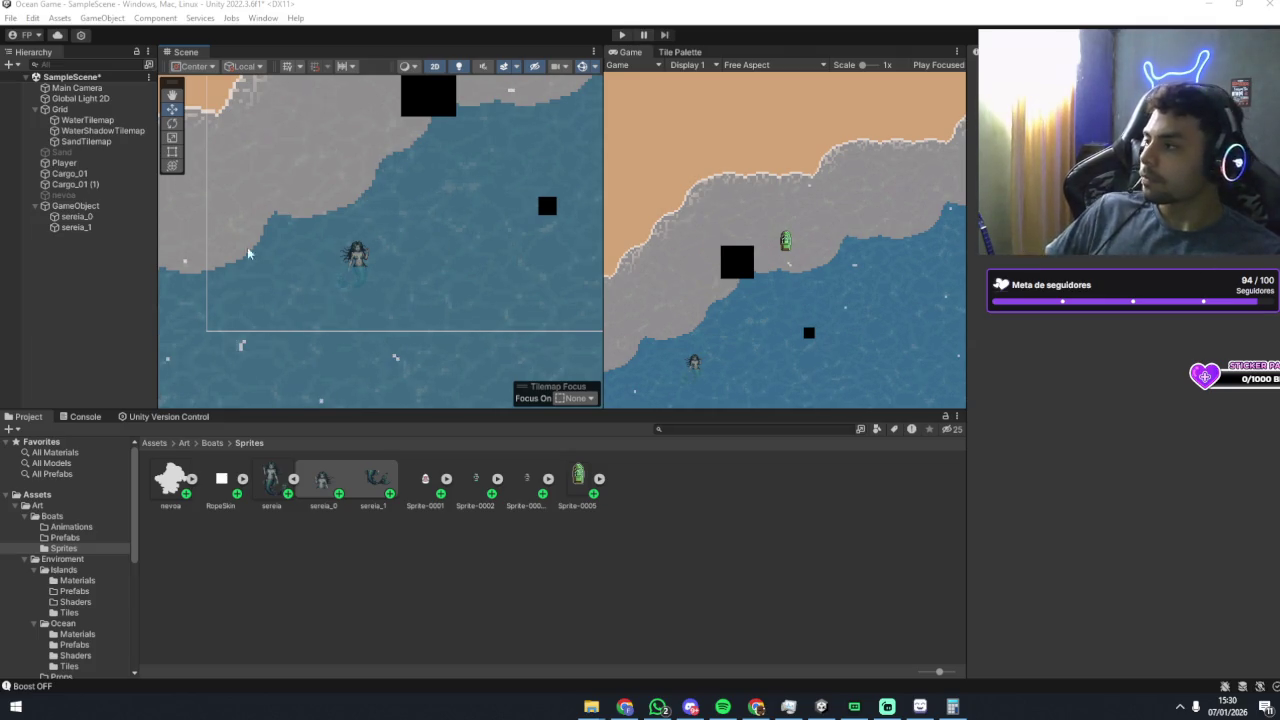
right_click(54, 259)
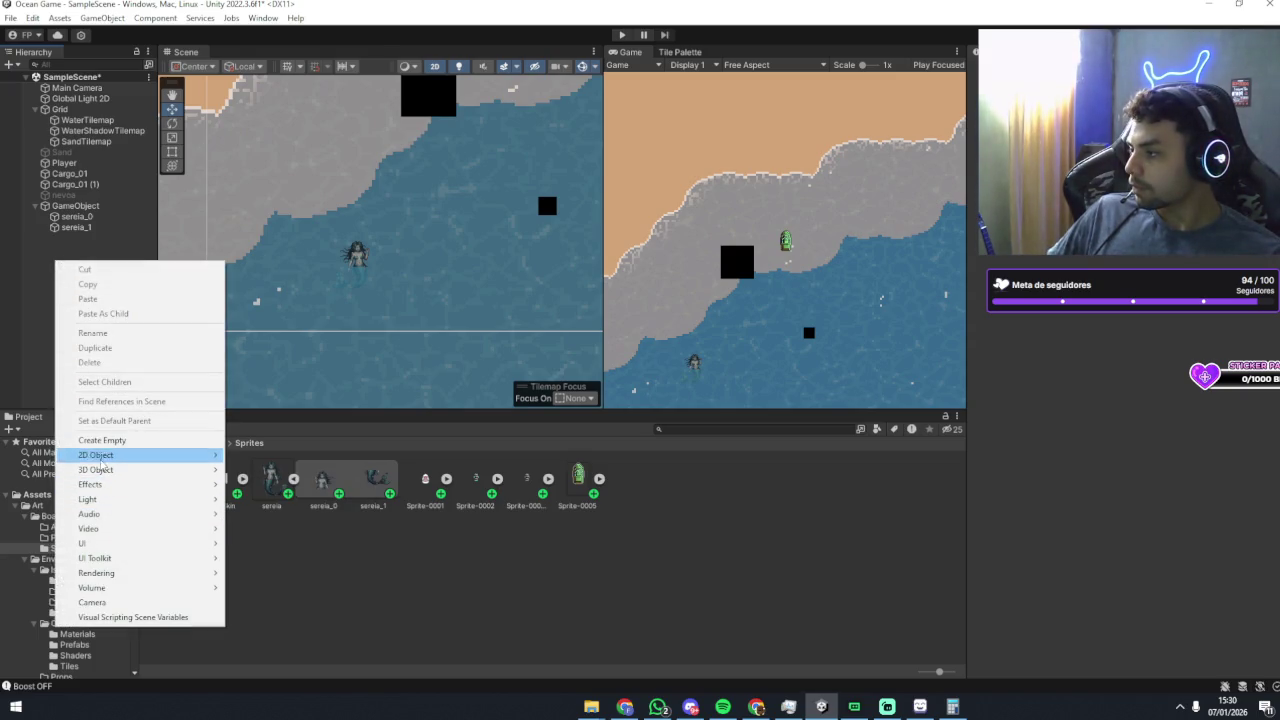
left_click(40, 290)
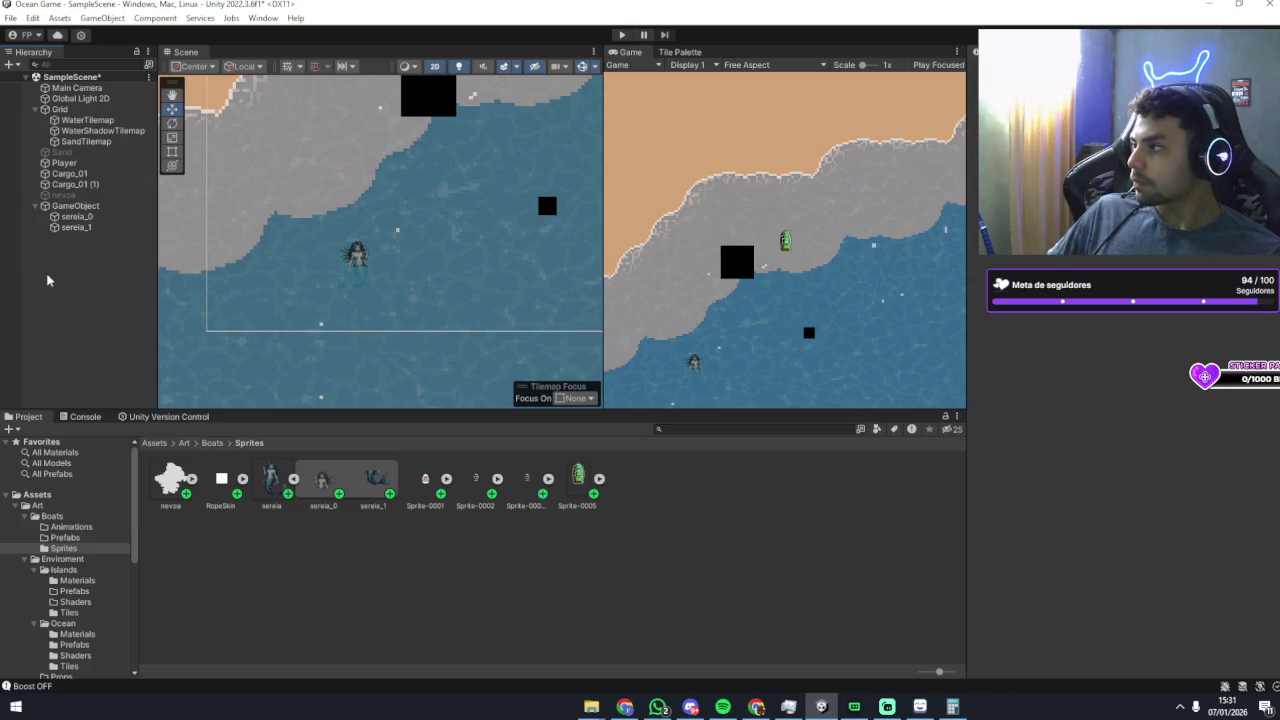
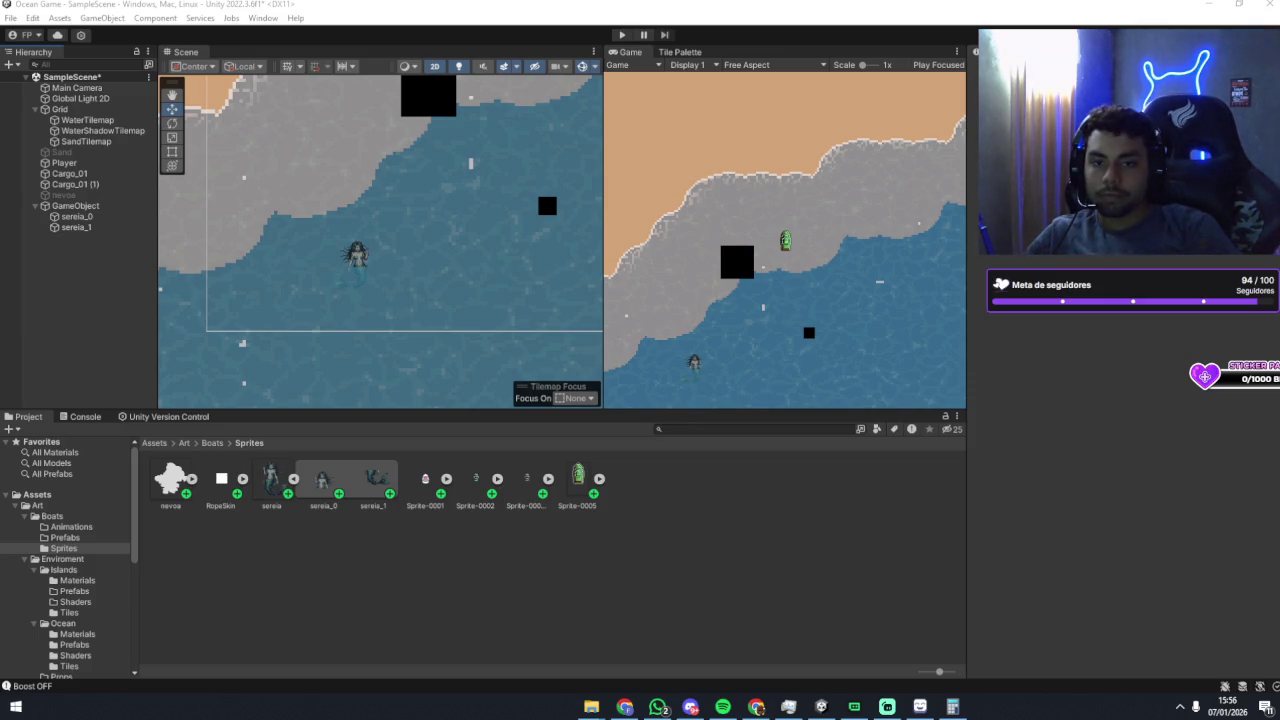
Step: Switch from Unity to LibreSprite and start a new sprite from the File menu
left_click(920, 706)
left_click(17, 20)
left_click(27, 36)
Step: Create a new sprite of 2048×2048 pixels
left_click(644, 279)
key("BackSpace")
key("BackSpace")
key("BackSpace")
type("2048")
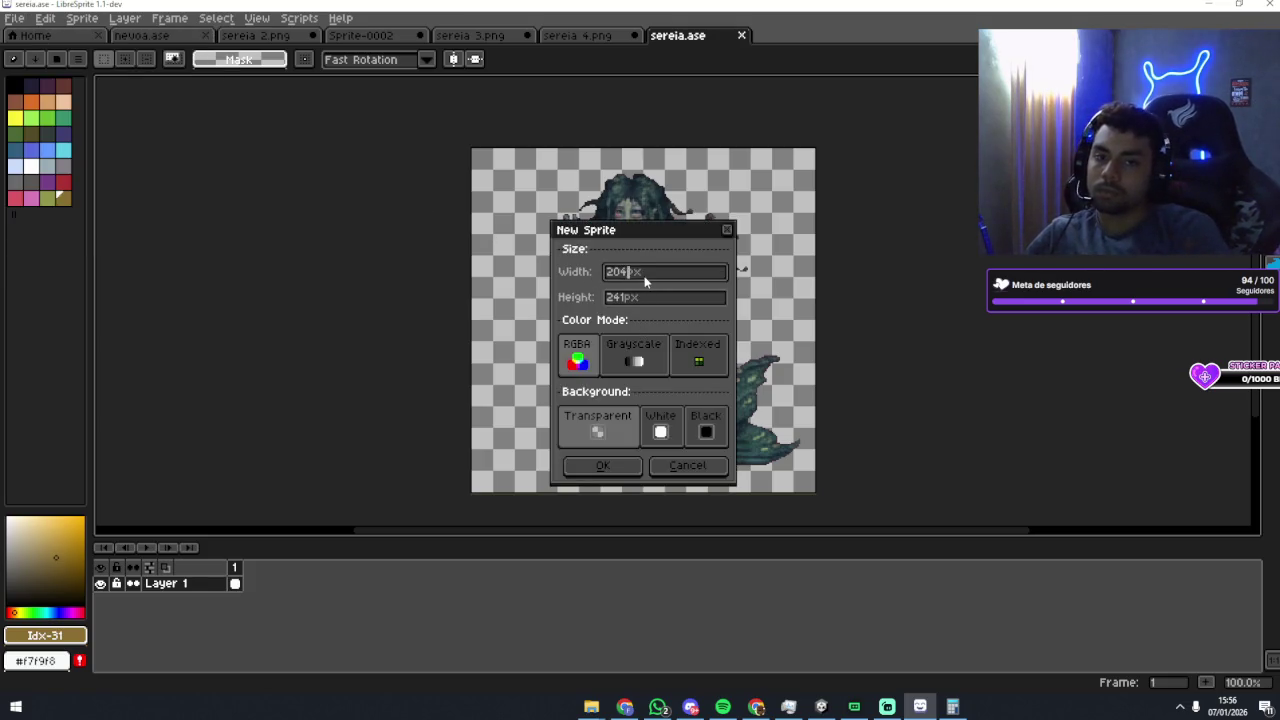
key("Tab")
type("2048")
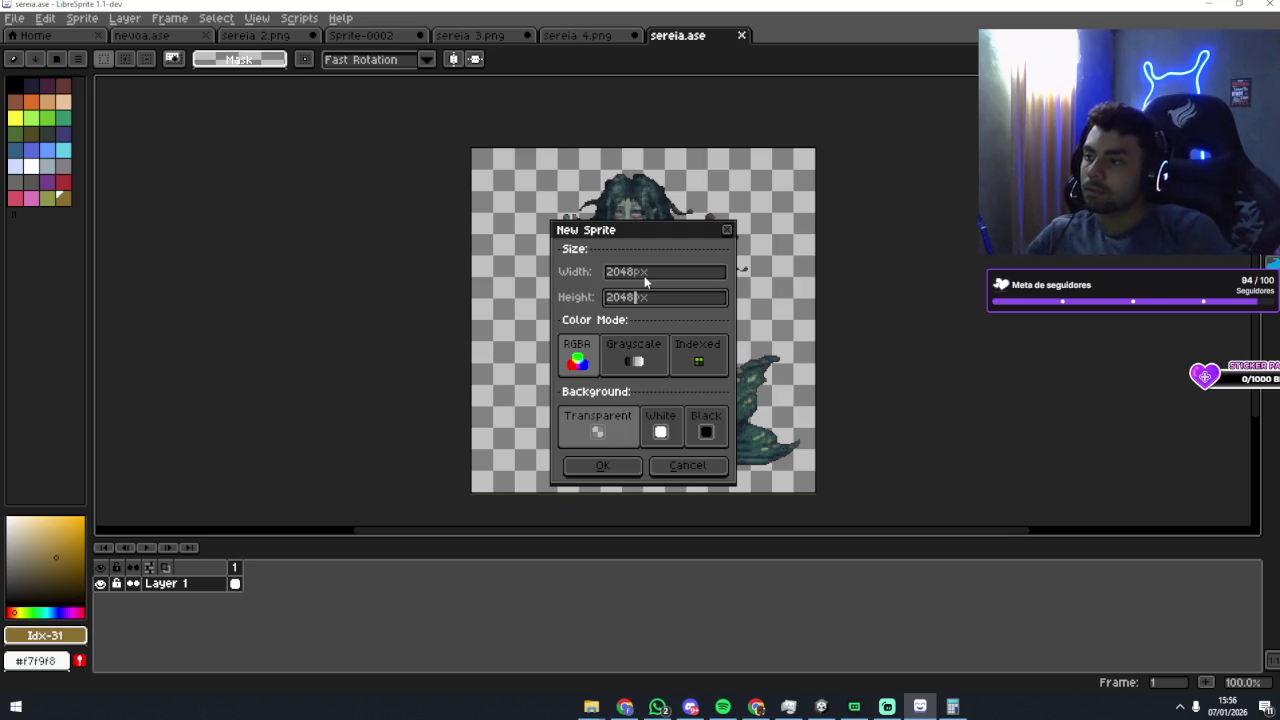
key("Return")
Step: Flood-fill the new canvas with white using the Paint Bucket, then bring up Save As
scroll(645, 276, "down", 5)
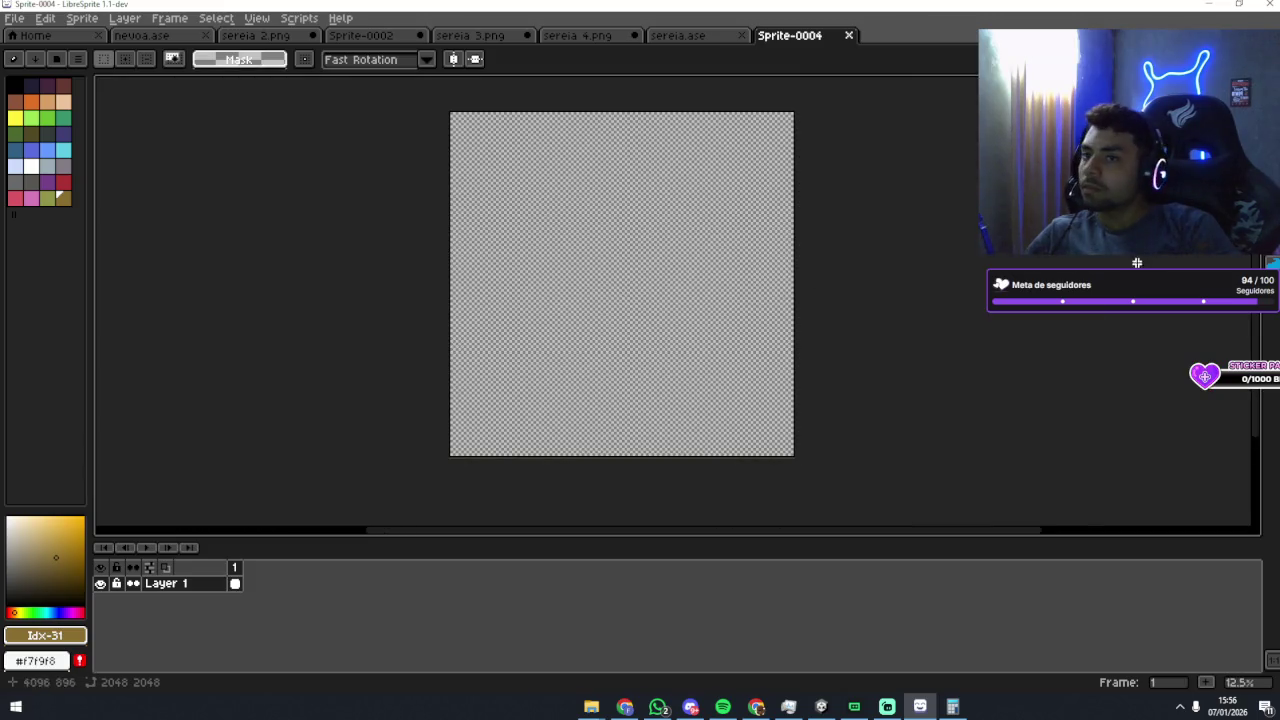
key("g")
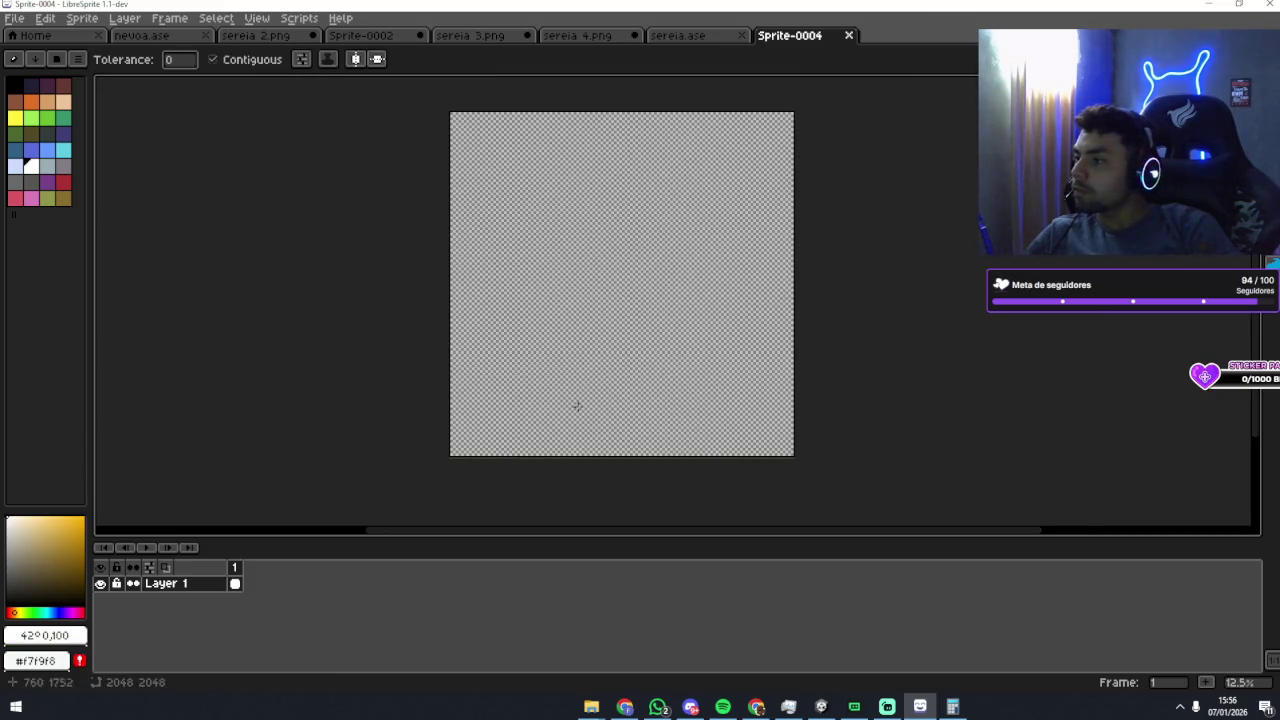
left_click(598, 372)
scroll(420, 263, "up", 2)
scroll(637, 280, "down", 2)
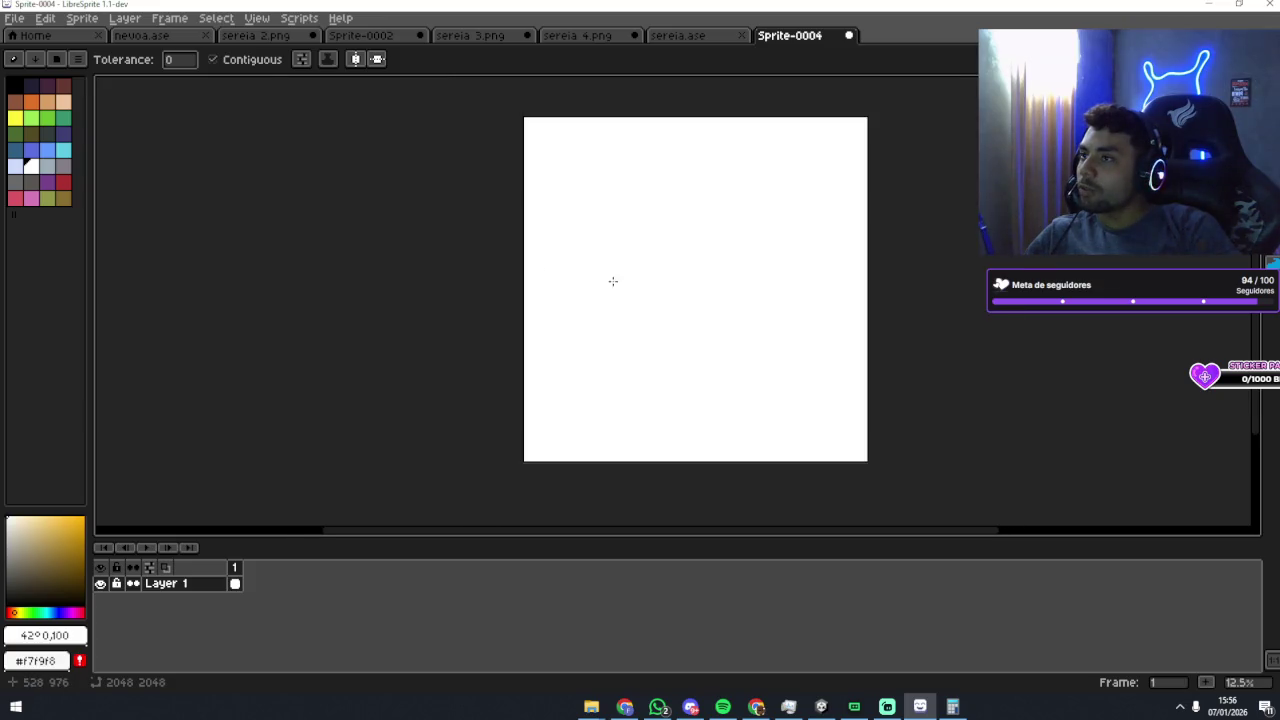
left_click(14, 18)
left_click(40, 96)
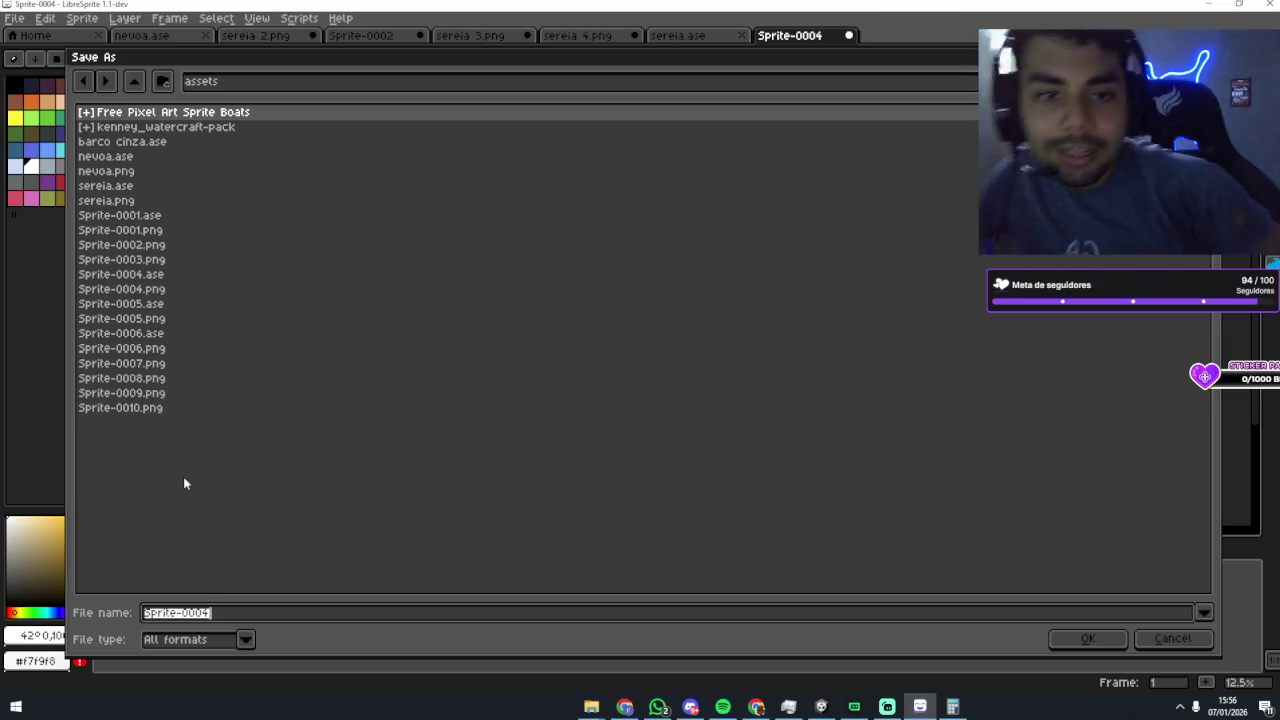
Step: Save the sprite as fog.ase and a PNG copy as fog.png, then return to Unity
type("fog")
key("Return")
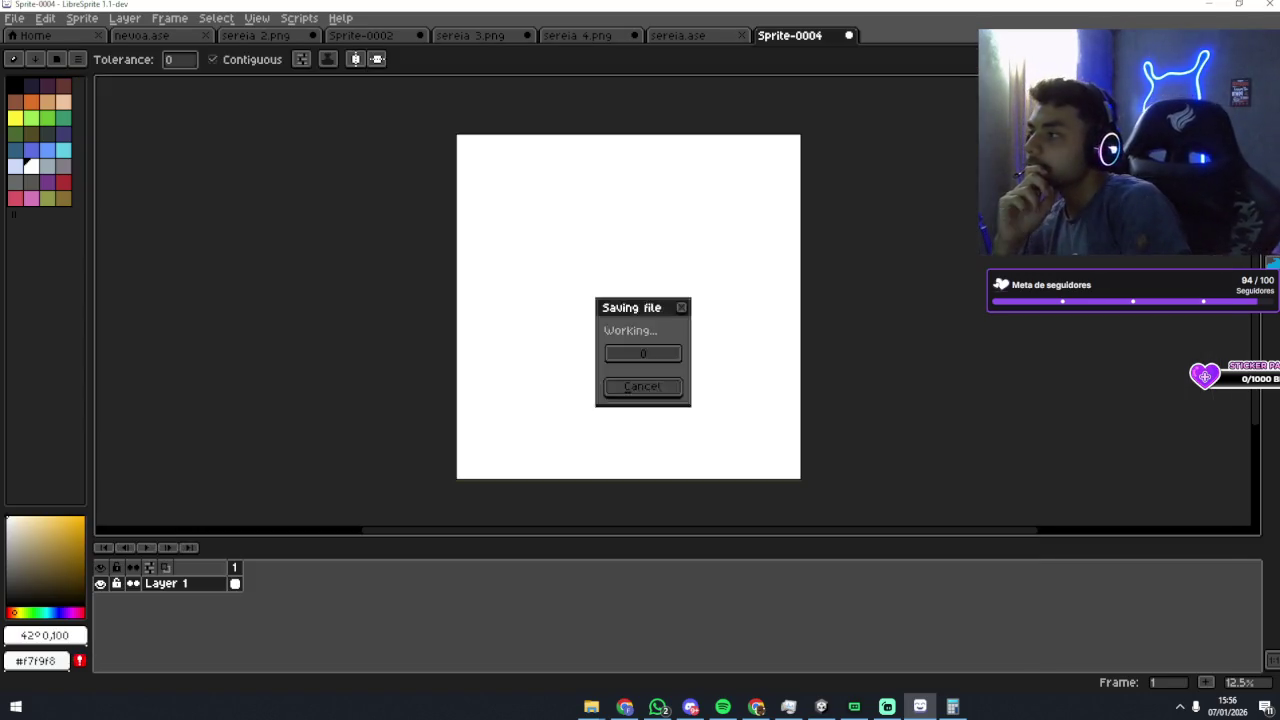
left_click(14, 18)
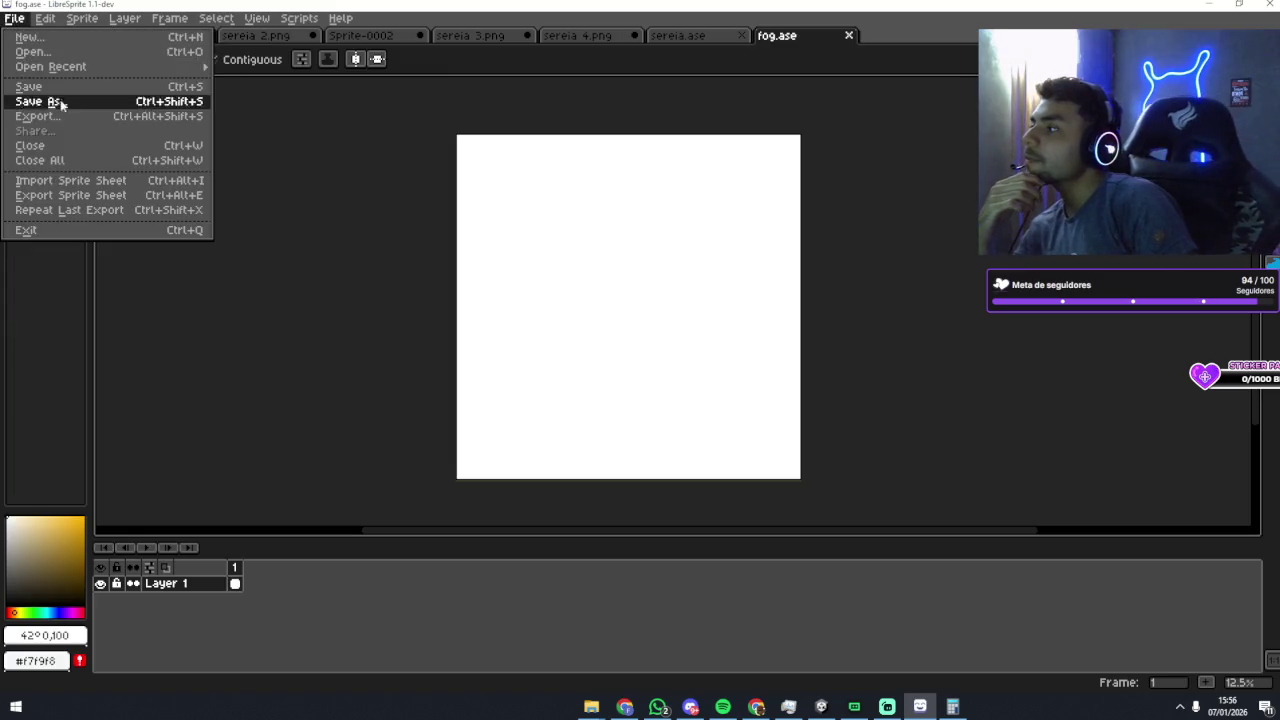
left_click(130, 117)
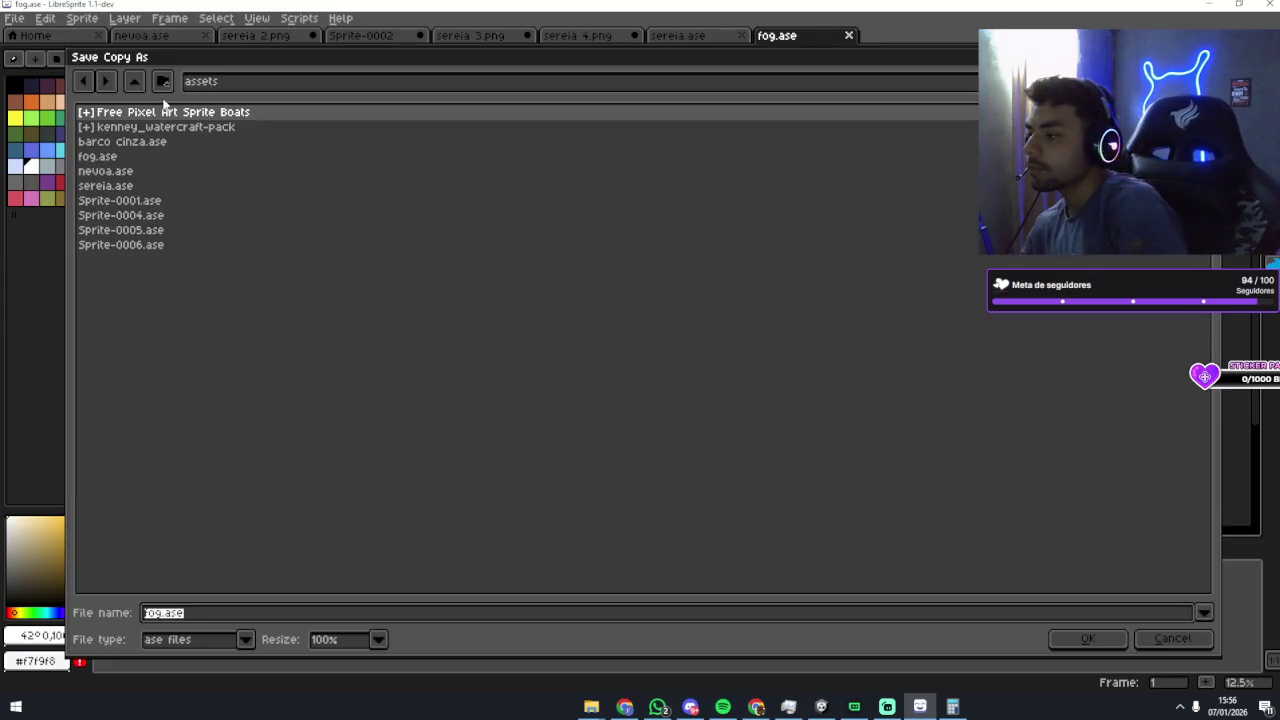
left_click(245, 639)
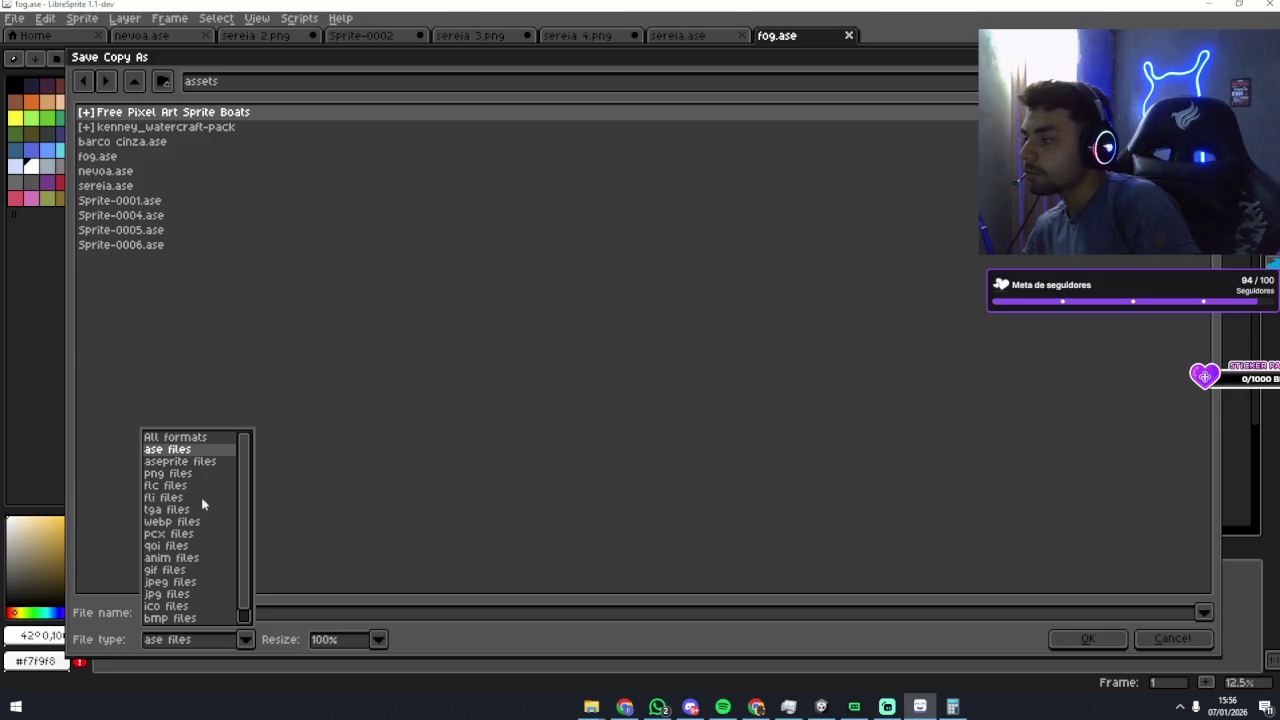
left_click(199, 484)
left_click(1090, 638)
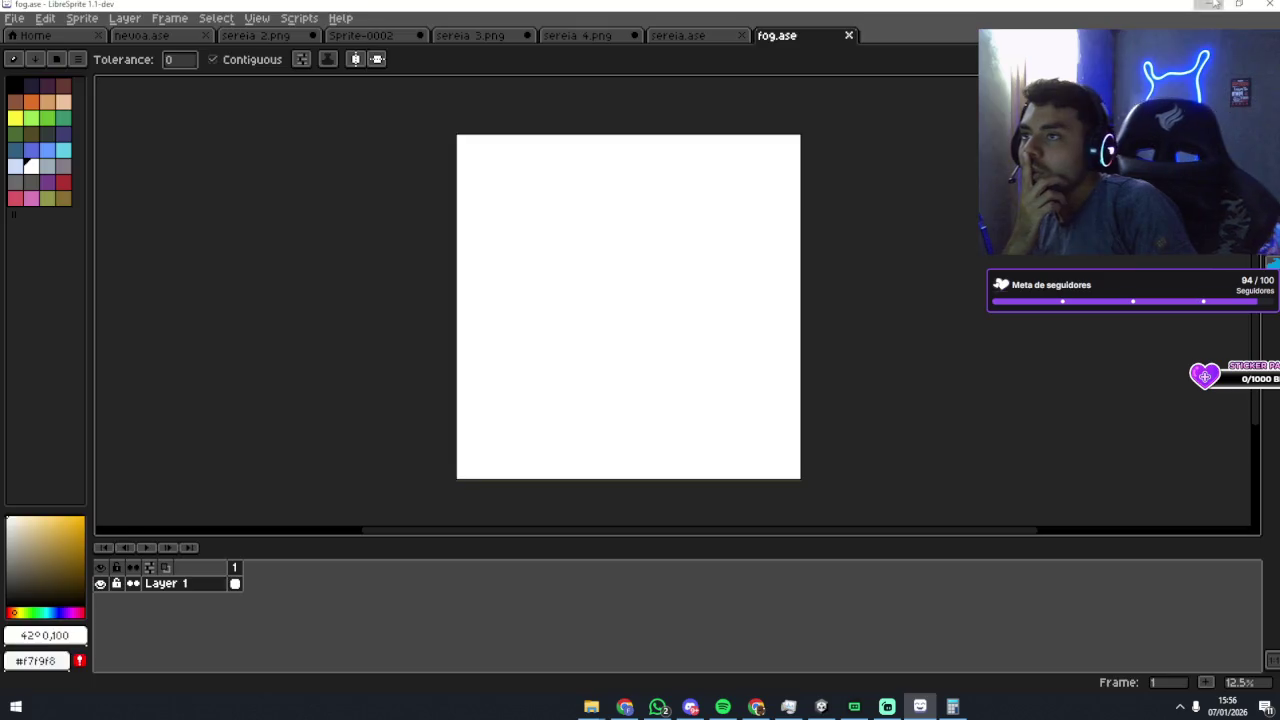
key("alt+Tab")
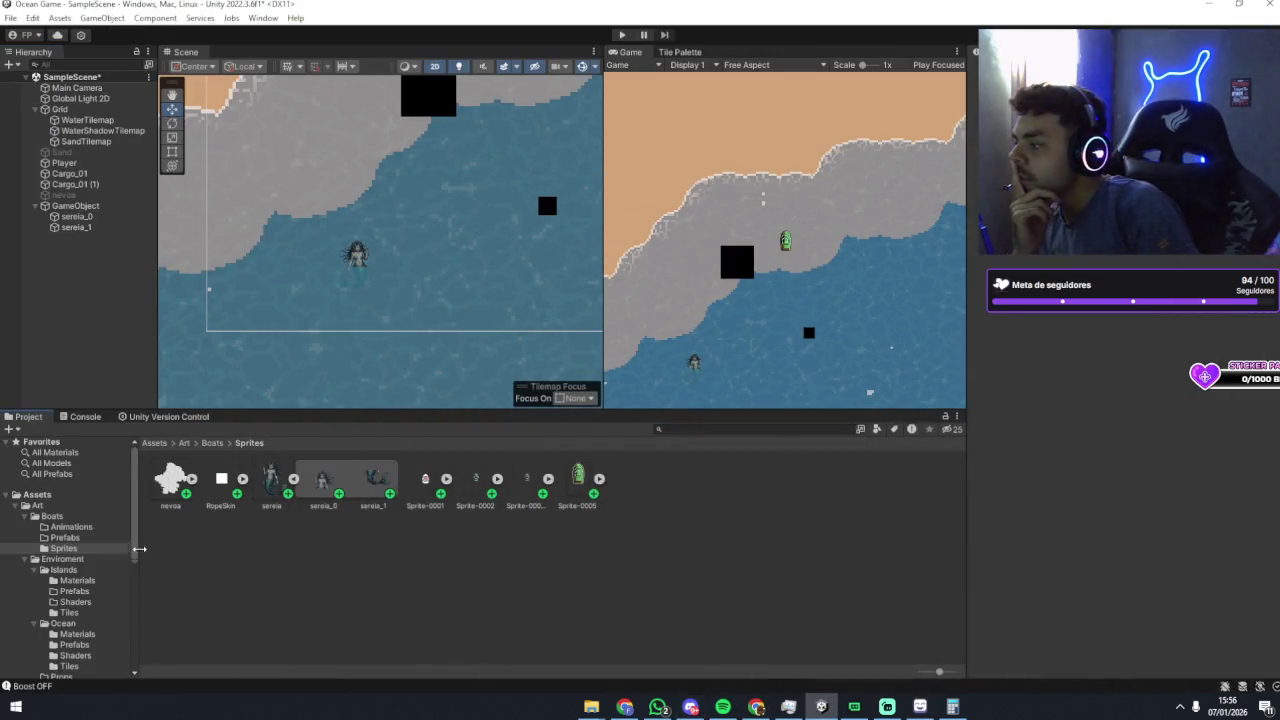
Step: Browse the Islands Tiles, Shaders, Prefabs and Materials folders in the Project window
scroll(104, 558, "down", 2)
scroll(85, 558, "down", 3)
scroll(50, 575, "down", 3)
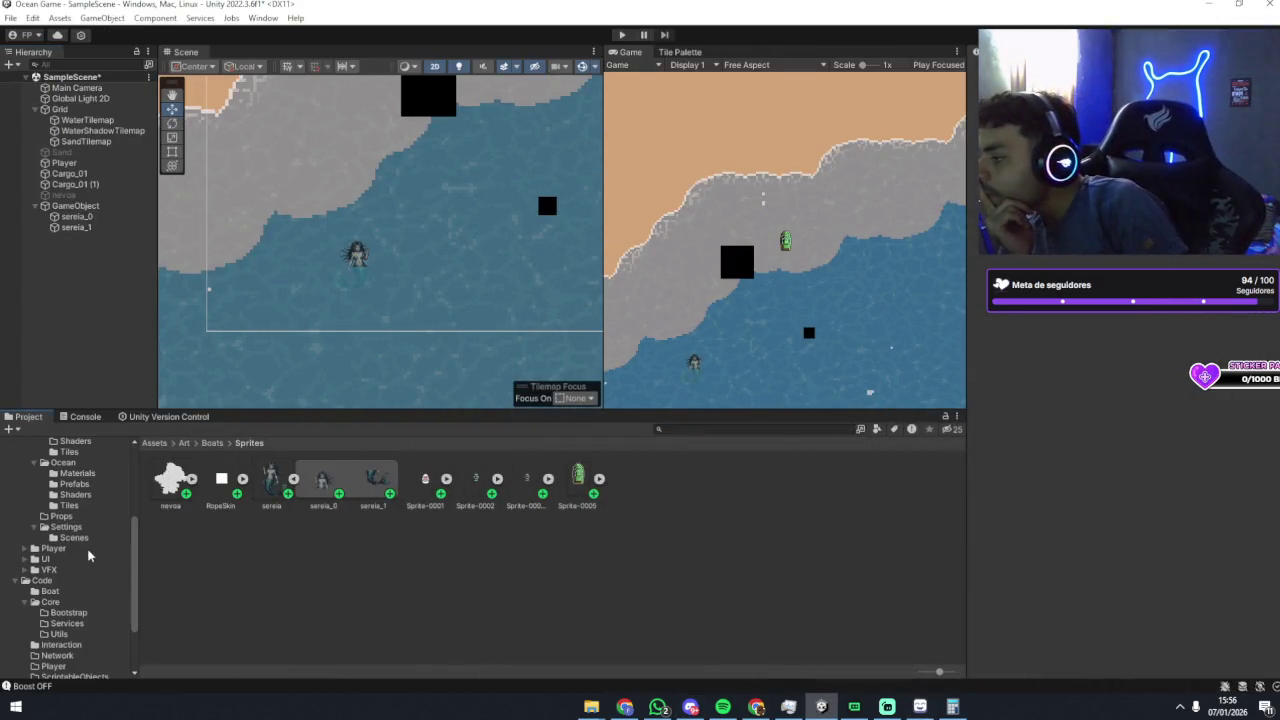
scroll(50, 575, "up", 3)
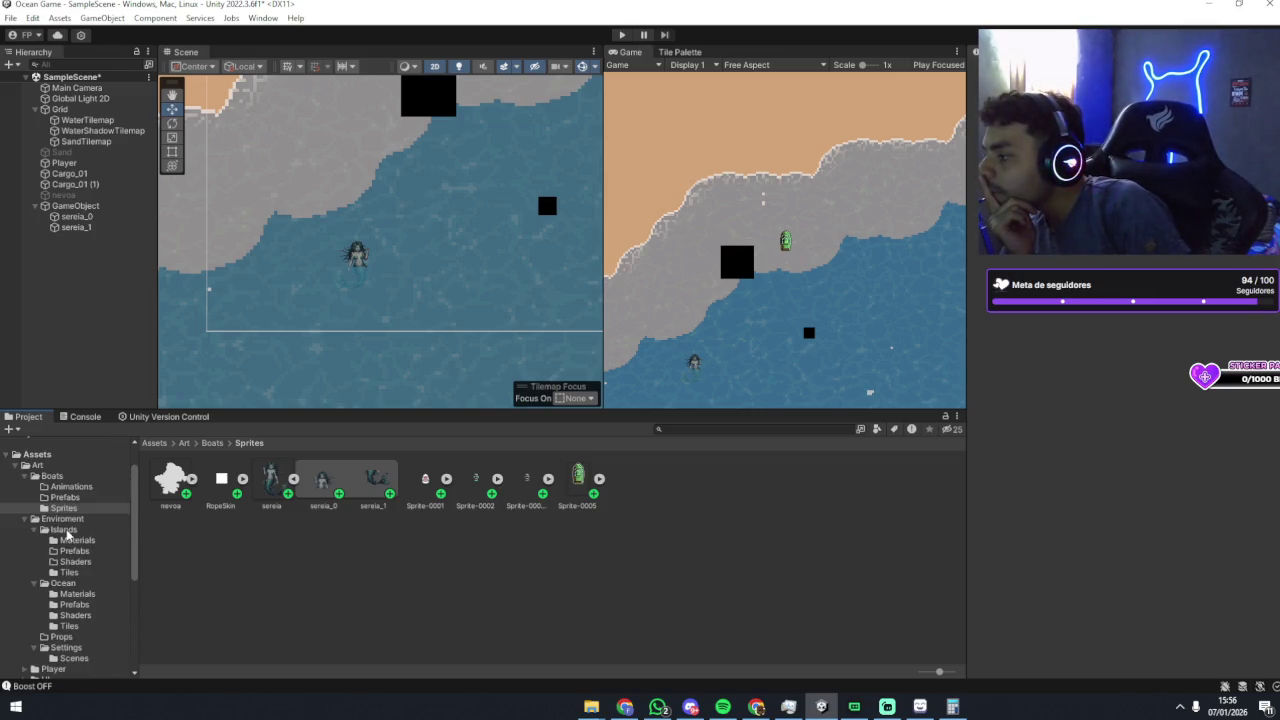
left_click(69, 573)
left_click(72, 562)
left_click(76, 551)
left_click(80, 541)
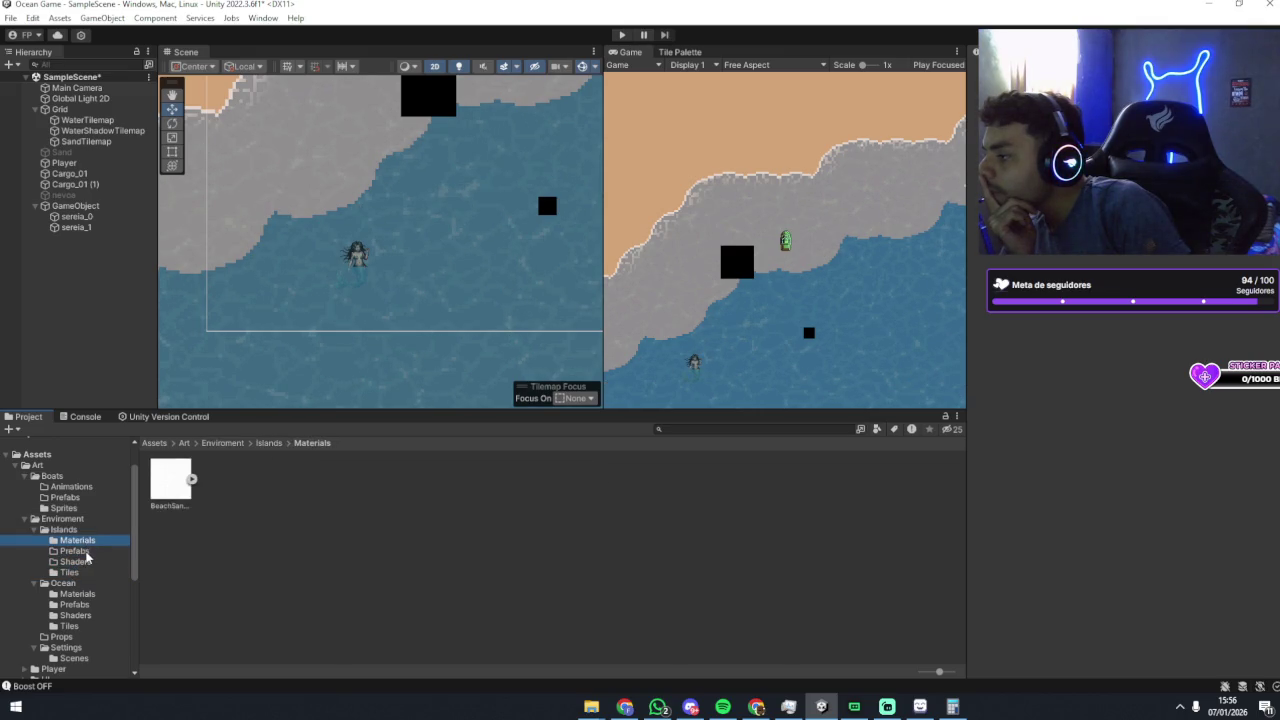
left_click(84, 551)
left_click(82, 562)
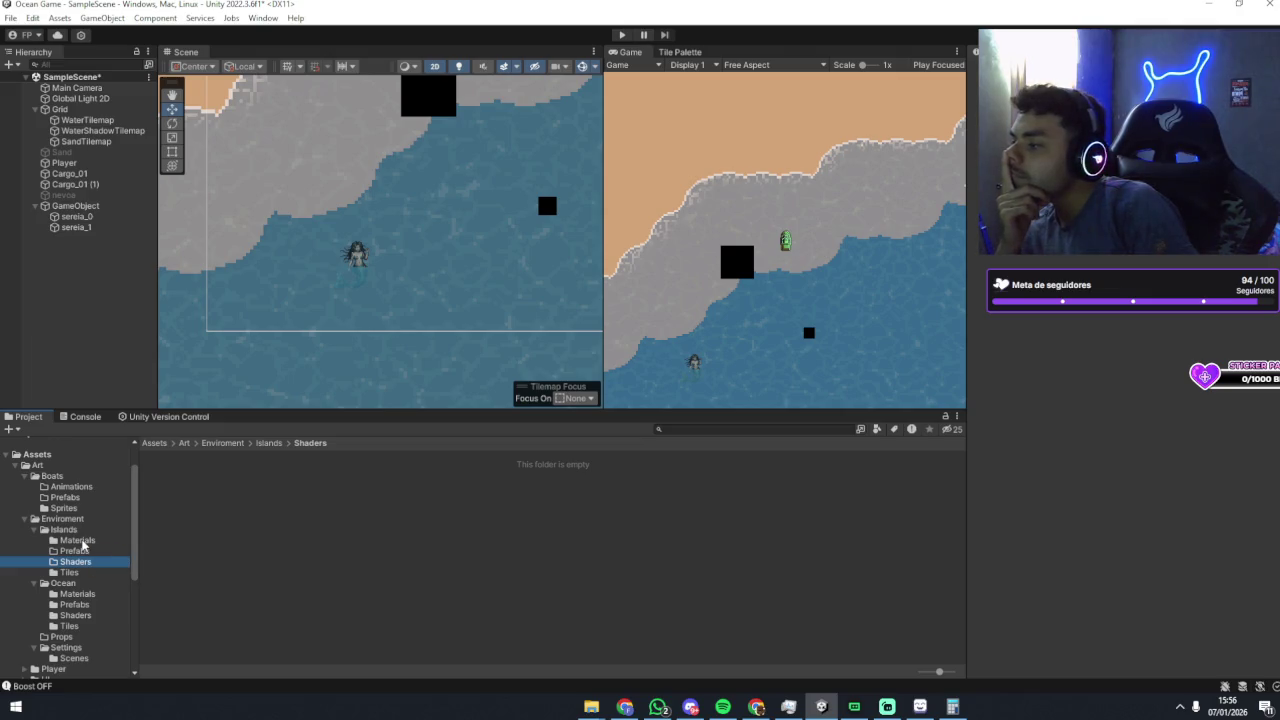
Step: Check the Ocean Materials, Prefabs and Shaders folders and settle on Ocean Tiles
left_click(75, 594)
left_click(75, 605)
left_click(75, 616)
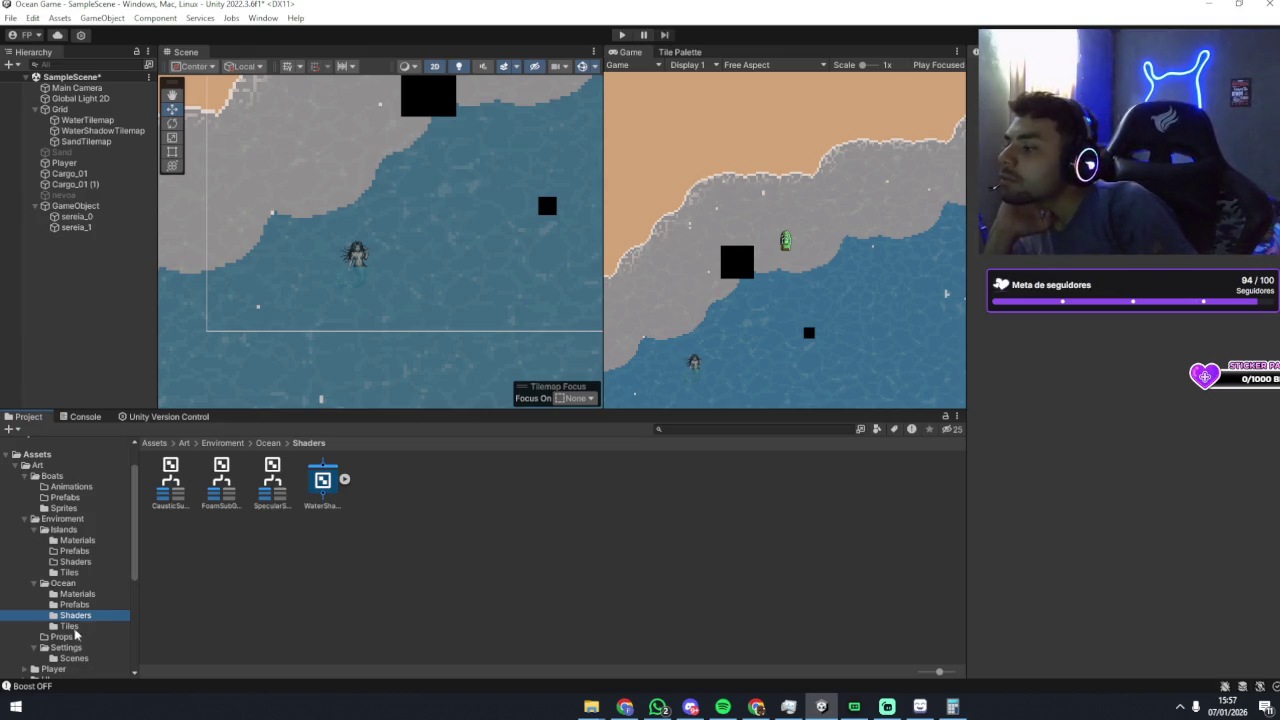
left_click(74, 624)
left_click(75, 615)
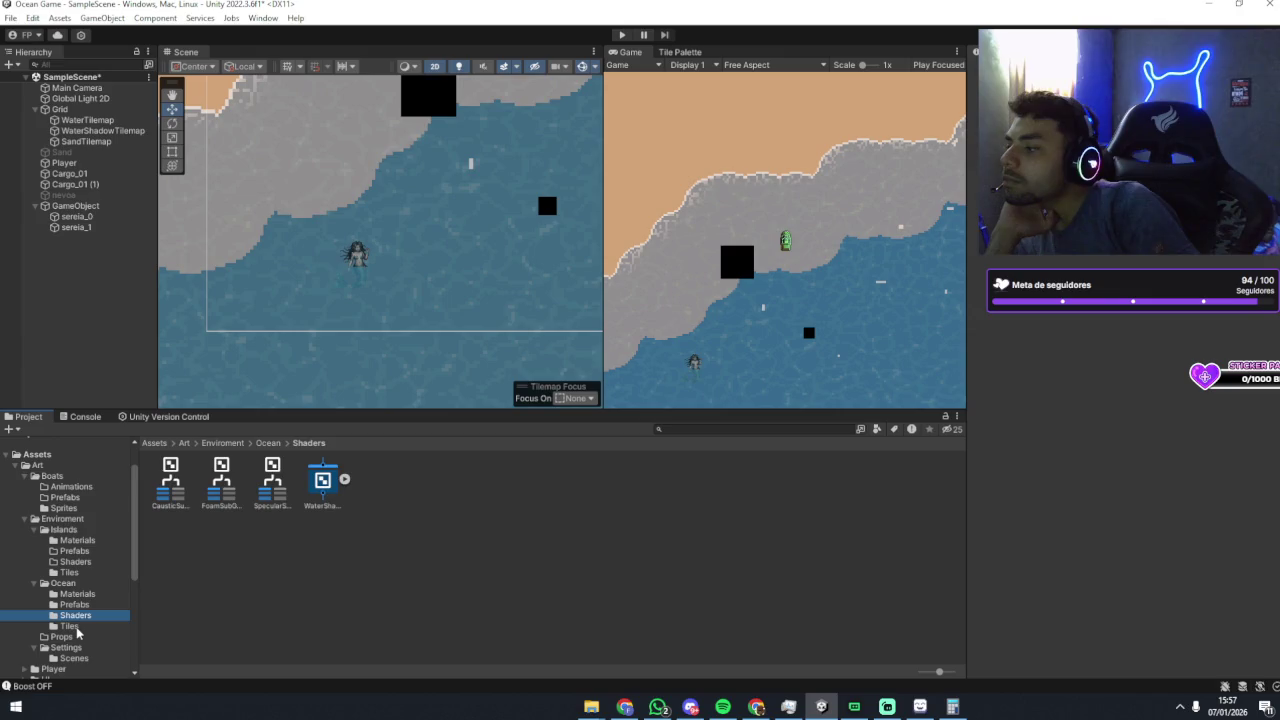
left_click(78, 626)
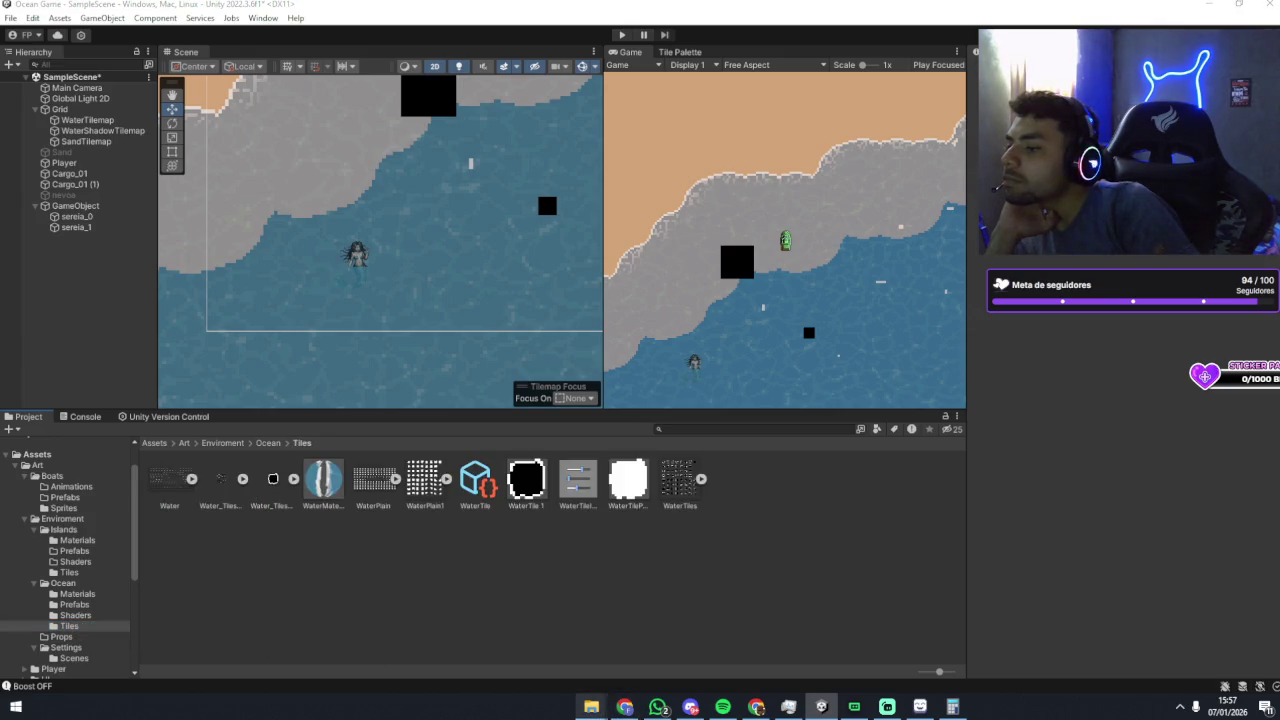
mouse_move(591, 706)
left_click(556, 672)
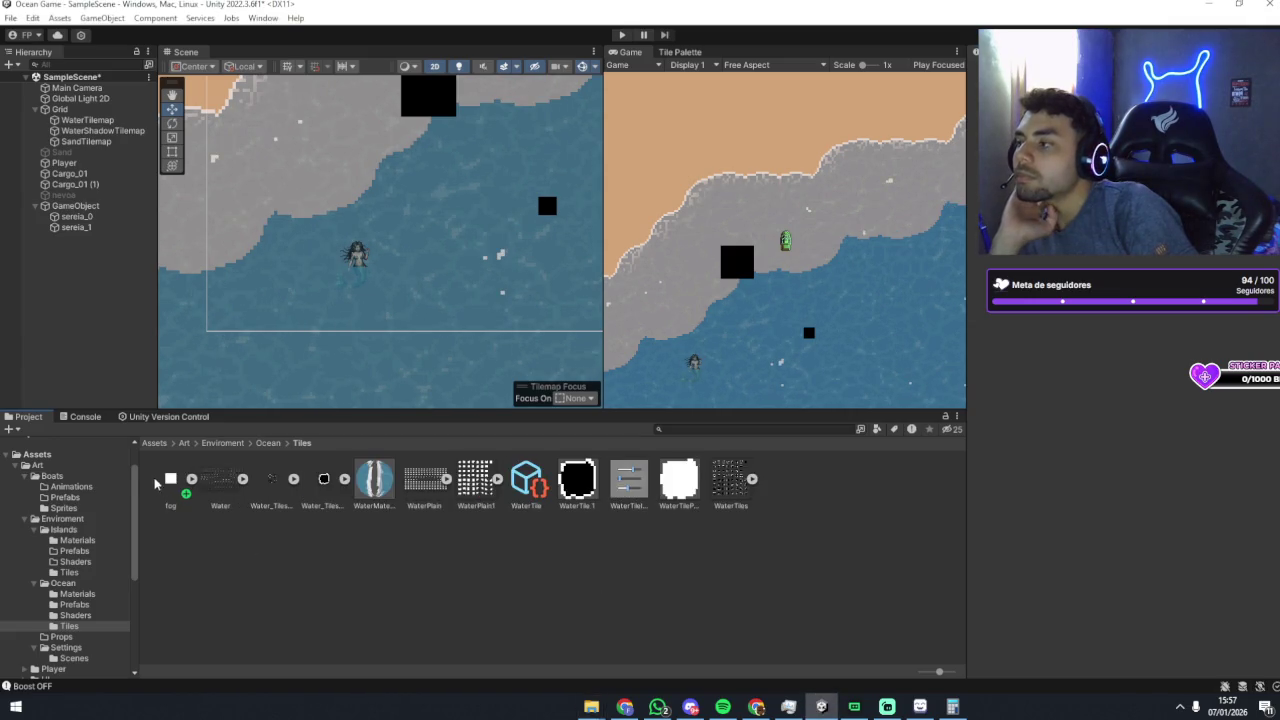
Step: Select the imported fog texture to view its 2048 import settings in the Inspector
left_click(170, 480)
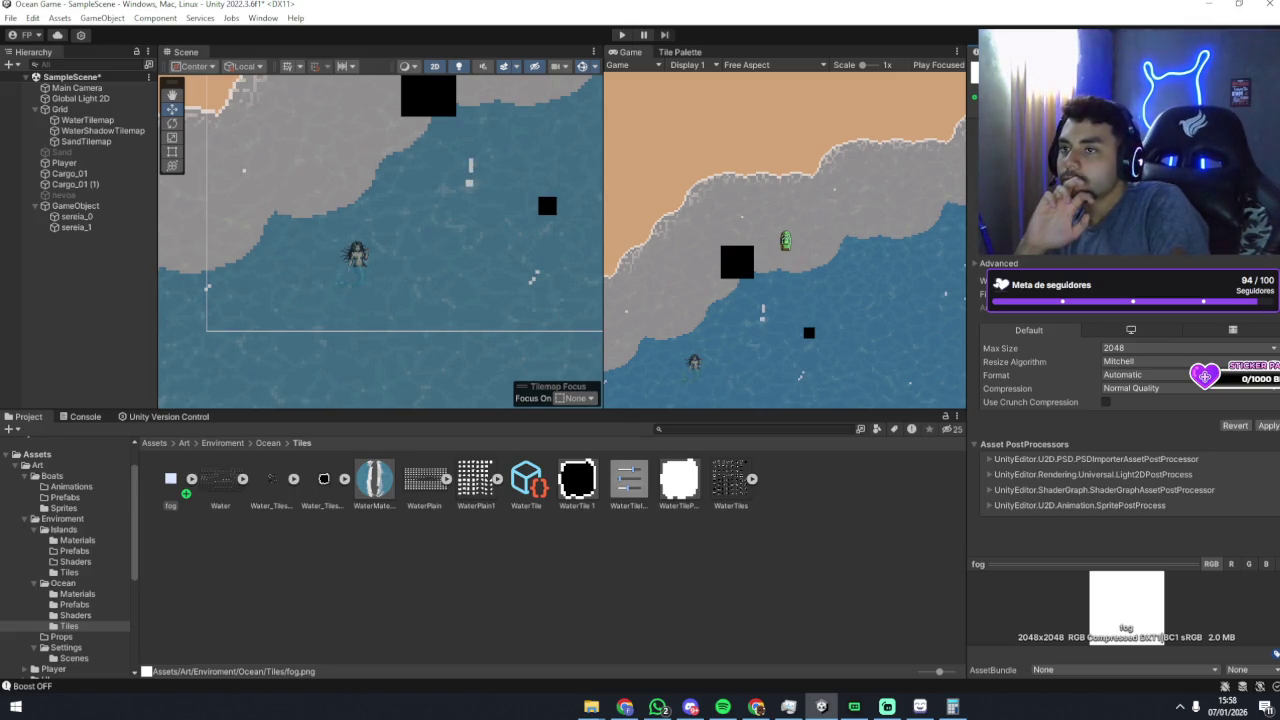
Step: Set the fog texture's Compression to None and apply it
left_click(1160, 388)
left_click(1150, 404)
left_click(1266, 412)
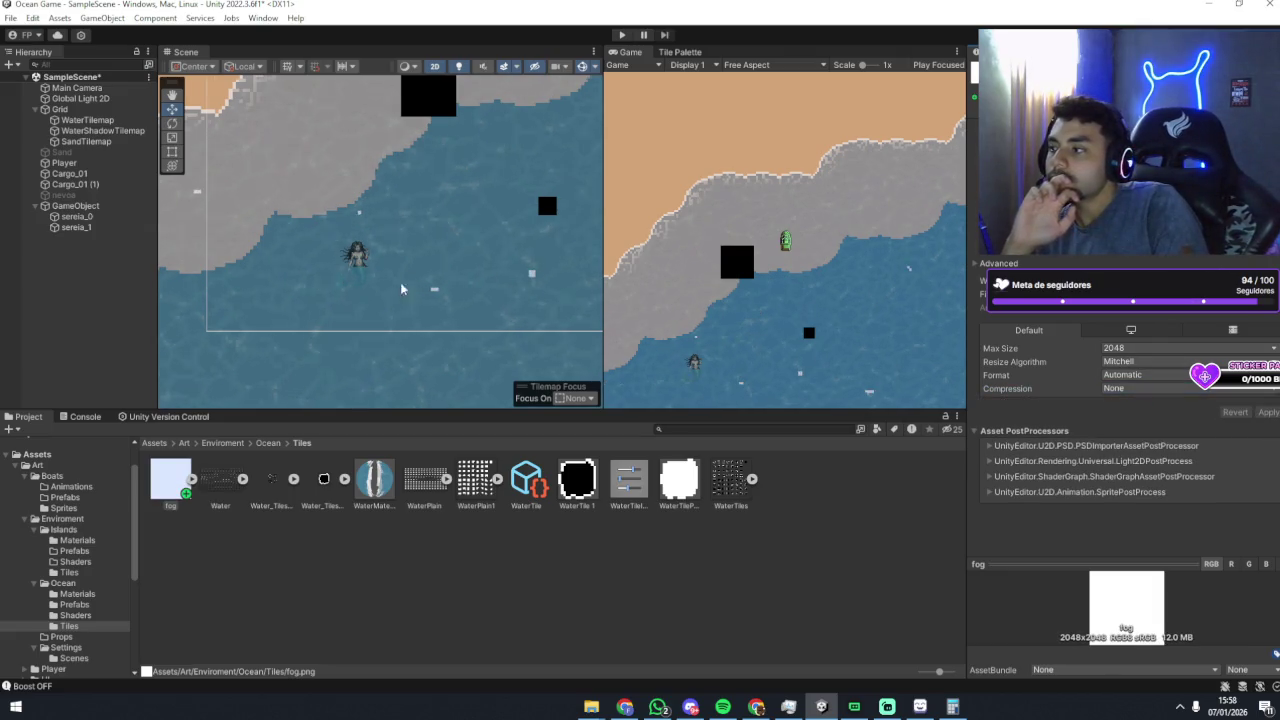
Step: Pan the scene to show more coastline, then deselect the fog texture
scroll(389, 290, "down", 2)
scroll(389, 296, "down", 3)
mouse_move(428, 327)
left_mouse_down()
mouse_move(404, 271)
mouse_move(422, 290)
left_mouse_up()
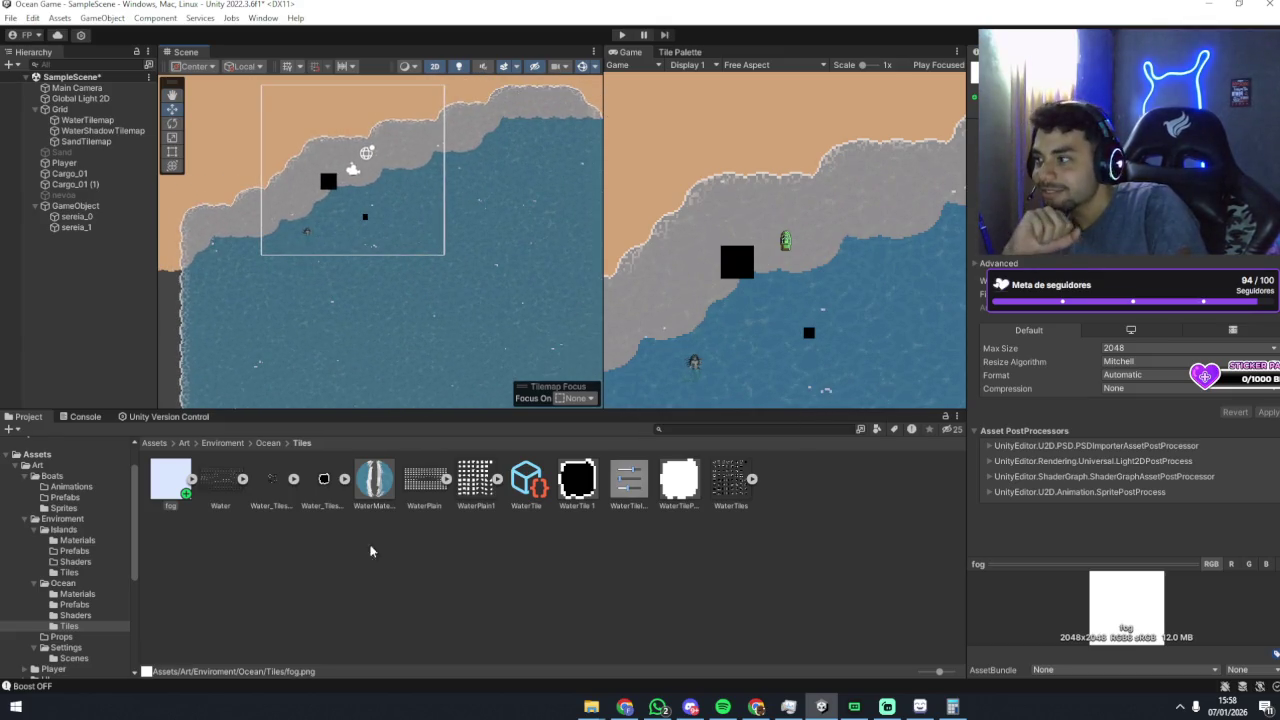
left_click(657, 545)
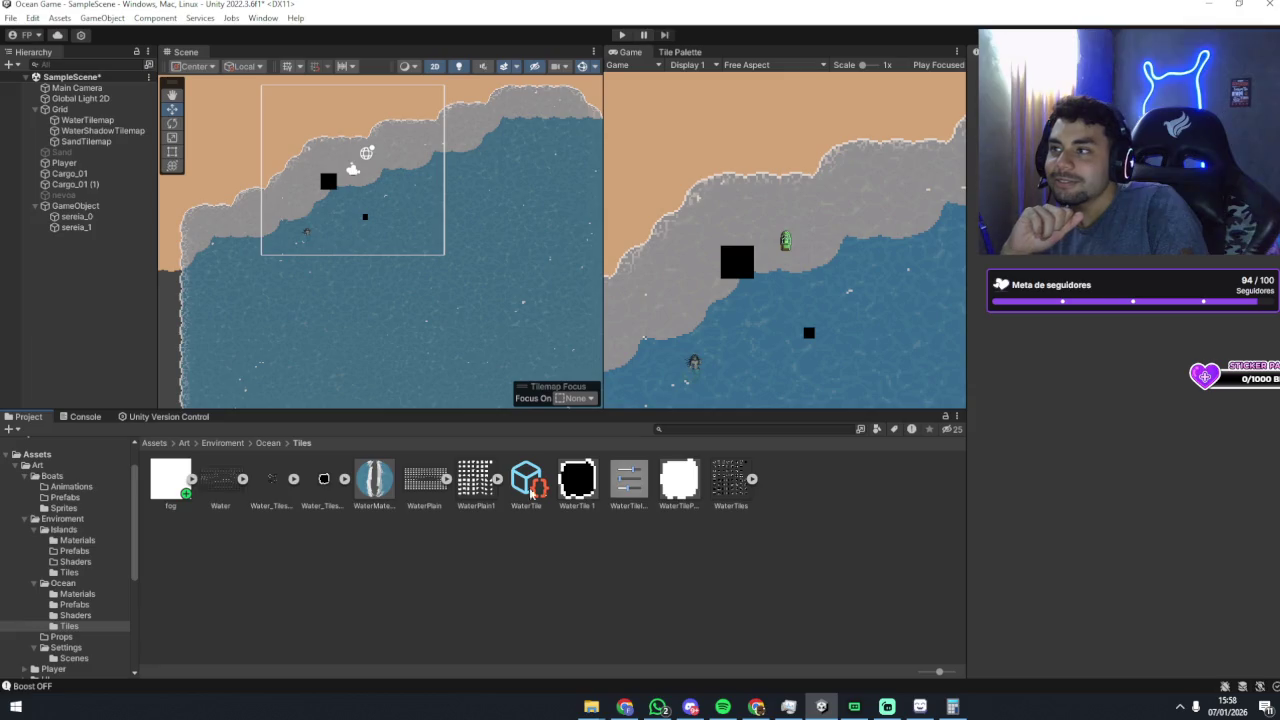
left_click(186, 502)
left_click(329, 531)
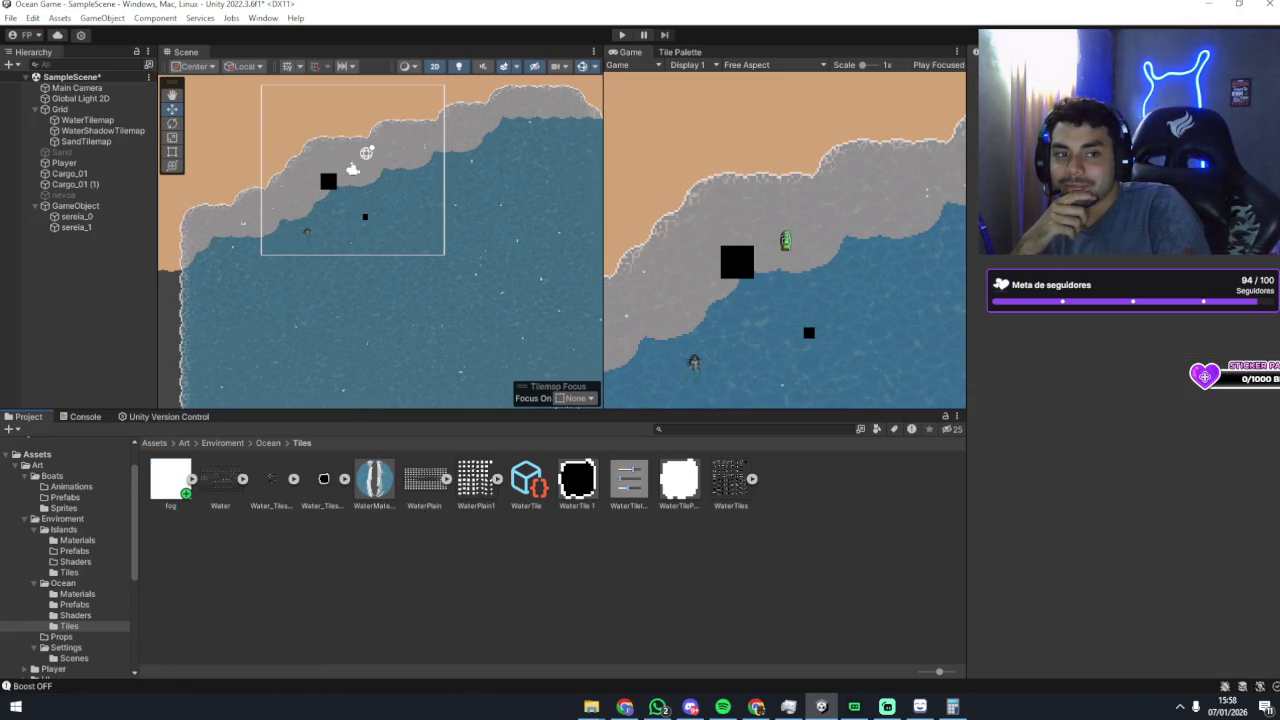
key("alt+Tab")
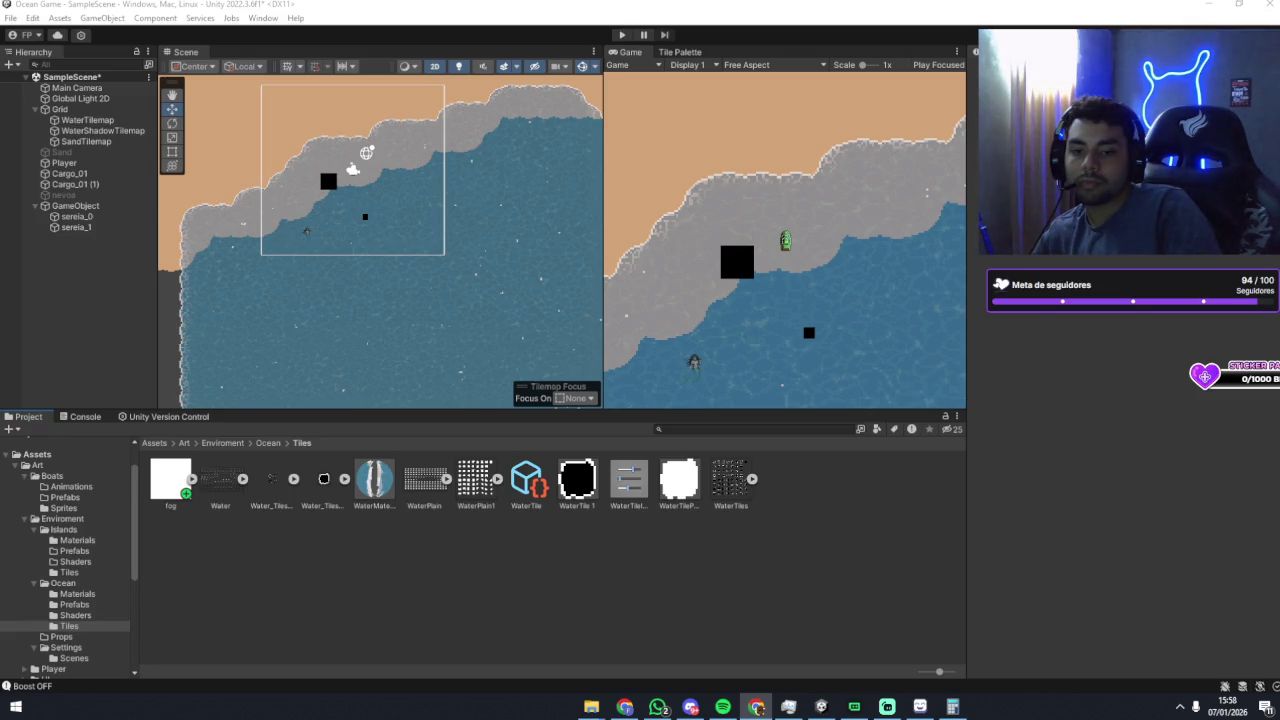
key("alt+Tab")
key("alt+Tab")
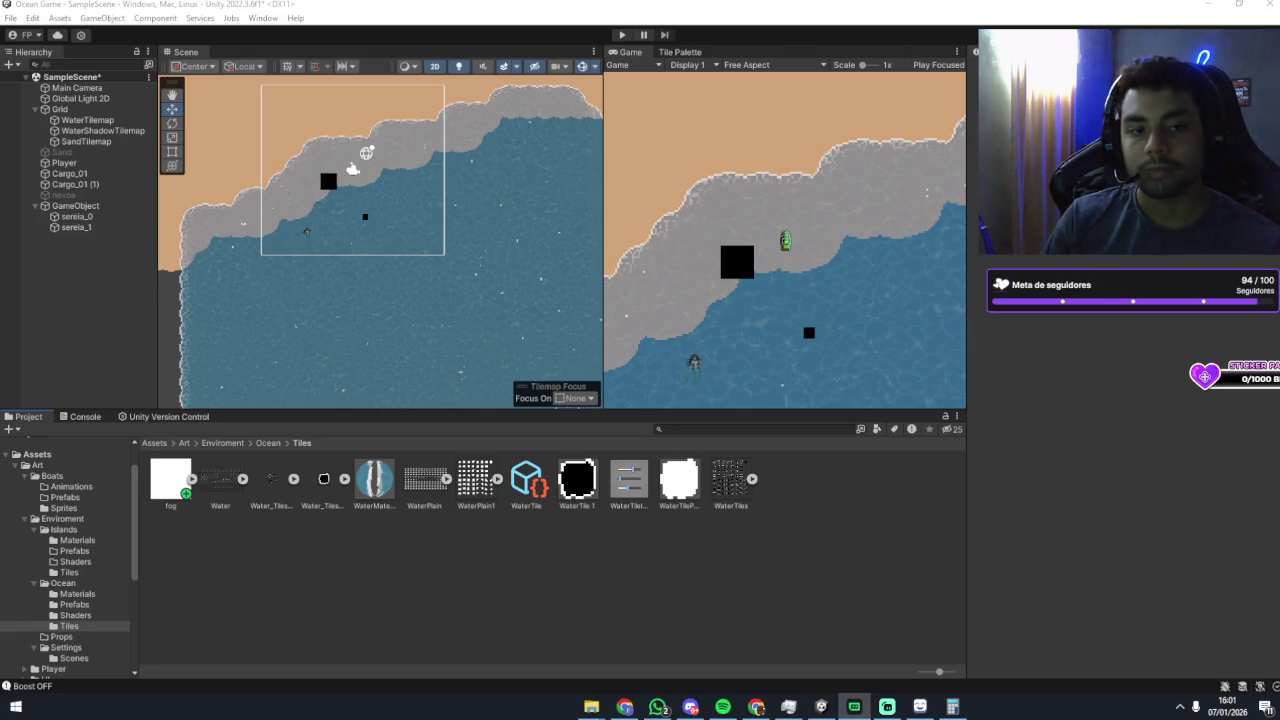
key("alt+Tab")
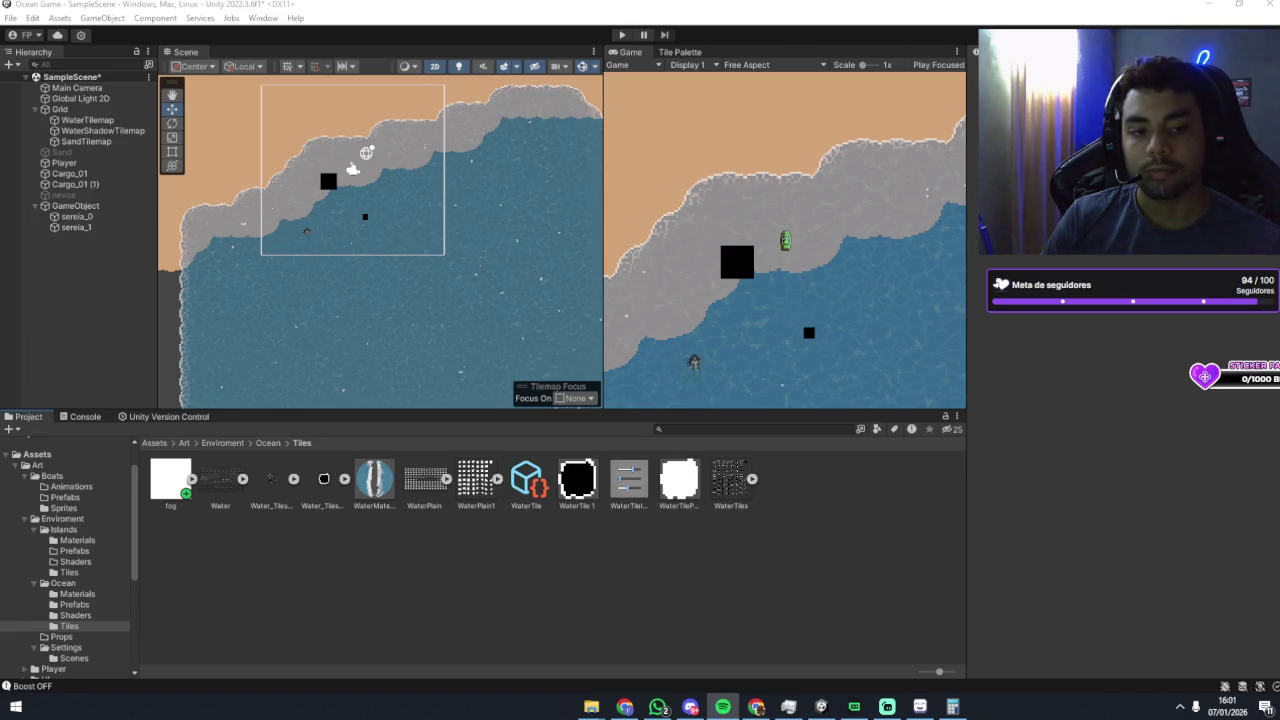
key("alt+Tab")
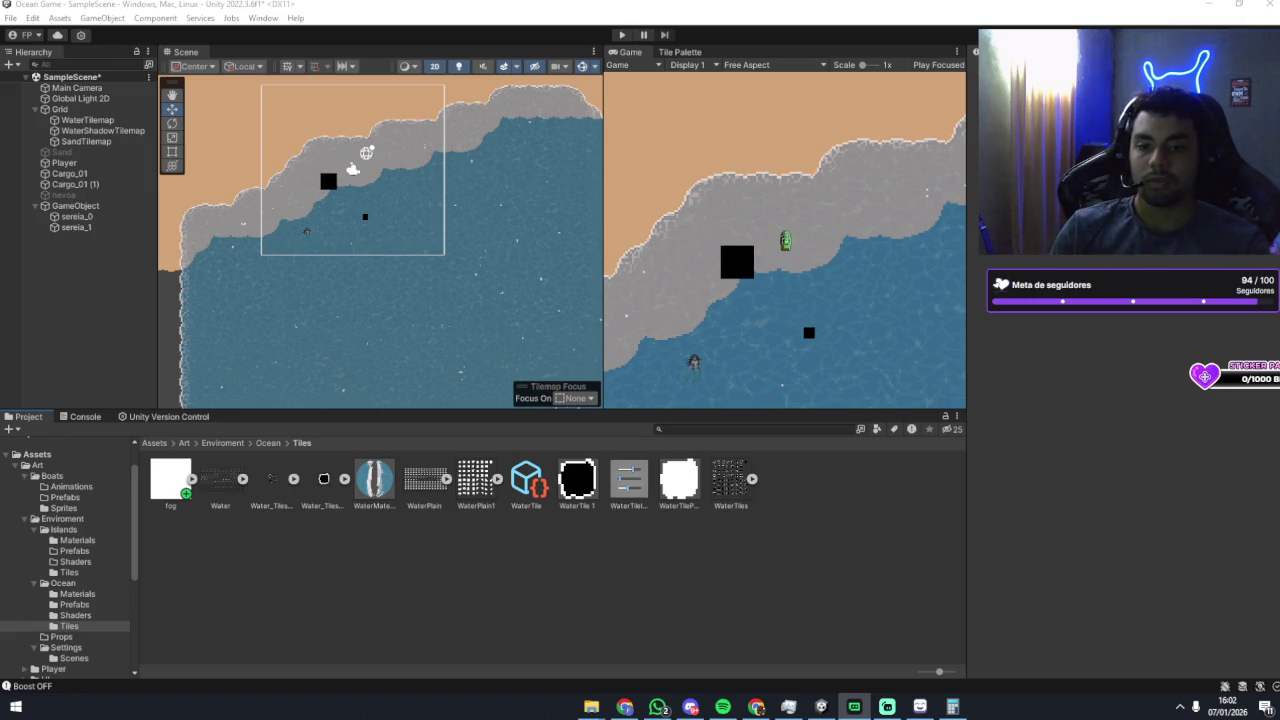
key("alt+Tab")
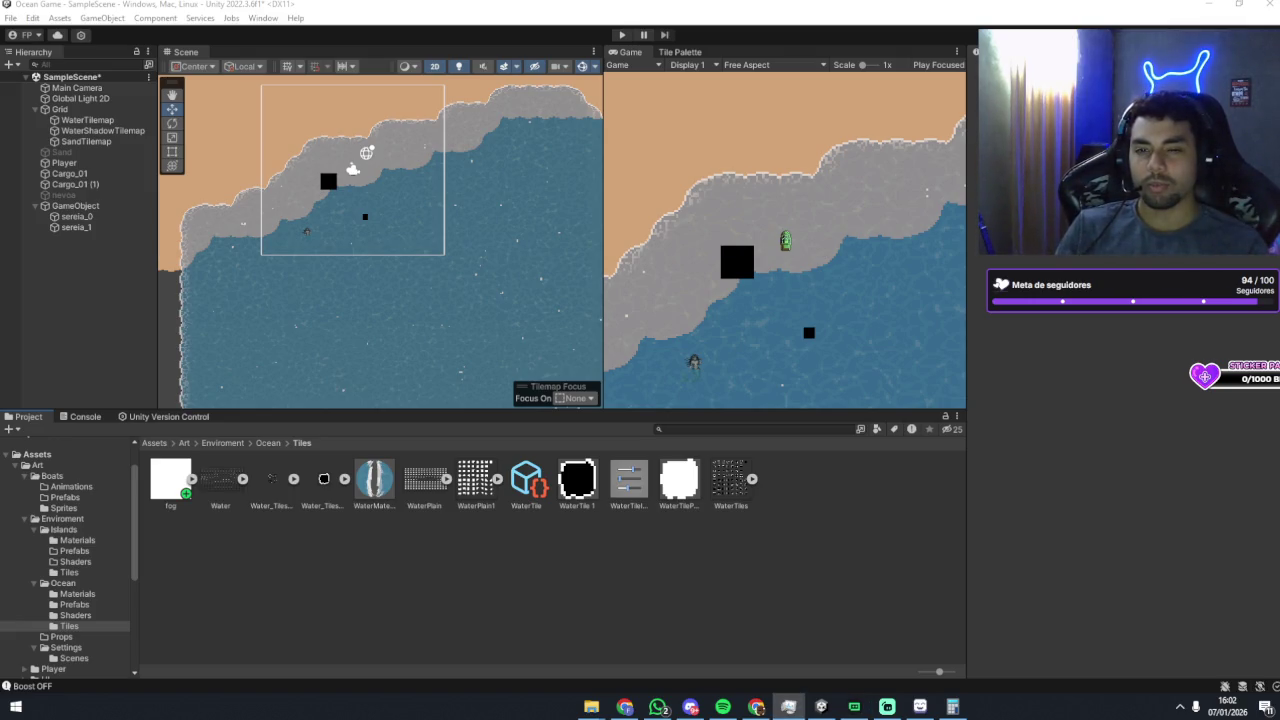